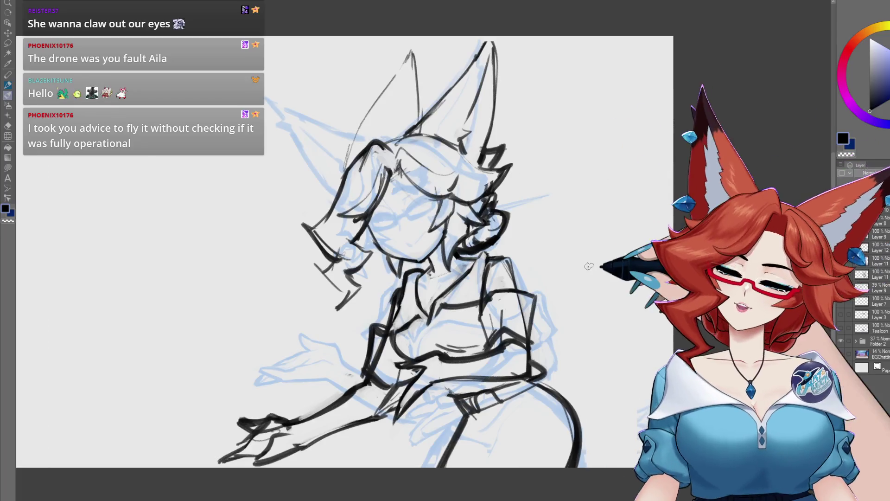
- Add empty Layer 14 above Layer 9 with the ink hidden, then show the black line art again
key(Delete)
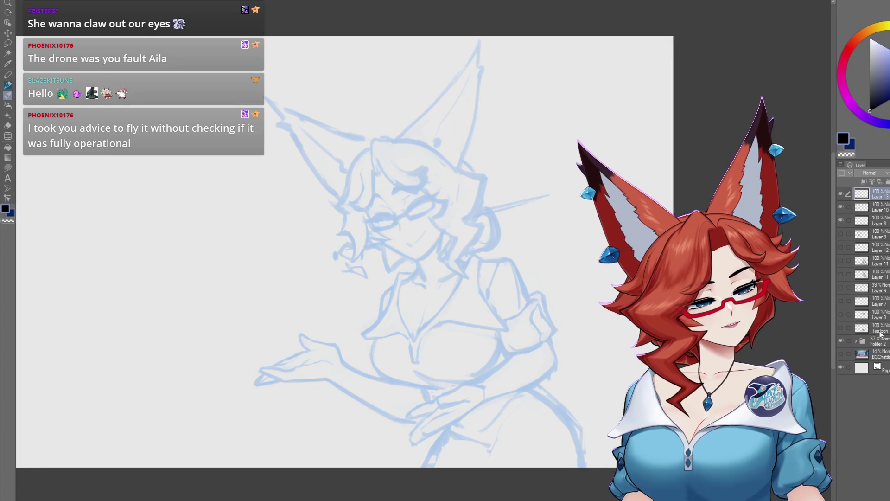
click(881, 340)
click(879, 236)
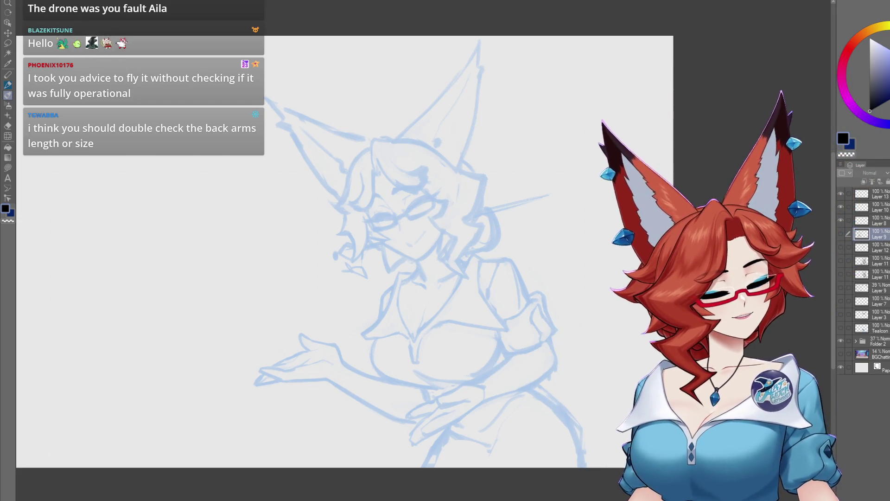
click(864, 182)
click(877, 101)
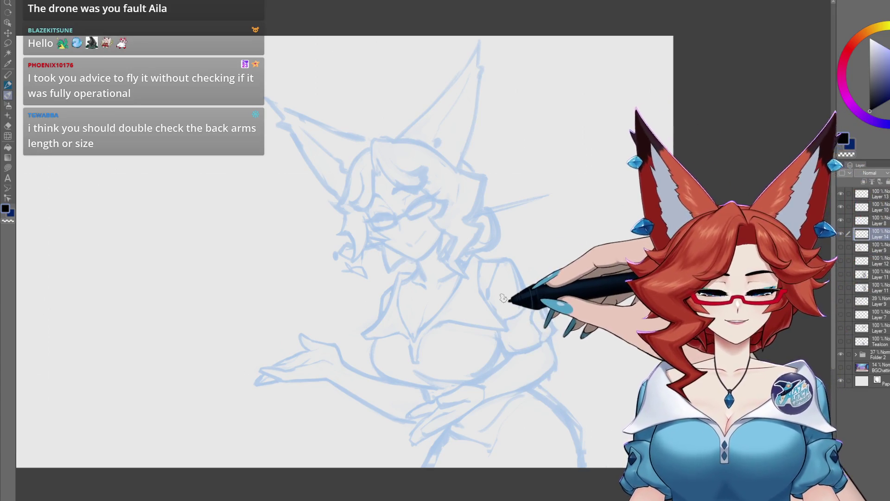
click(839, 275)
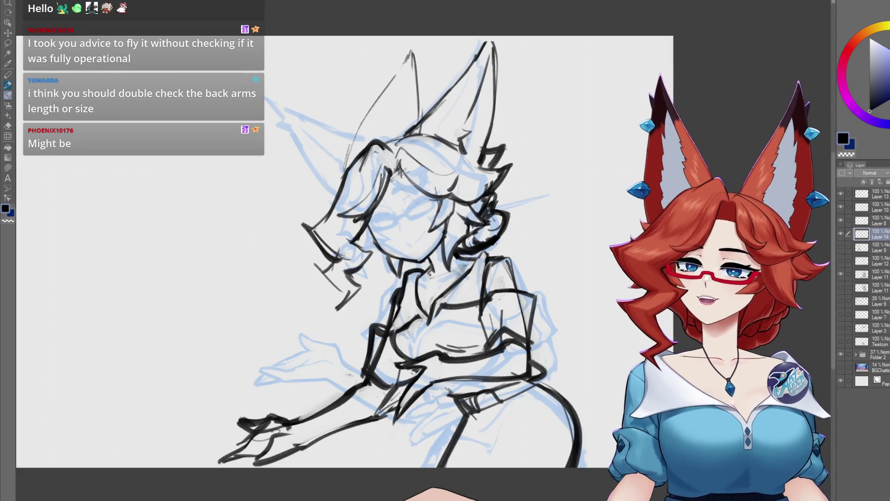
drag(386, 425, 415, 376)
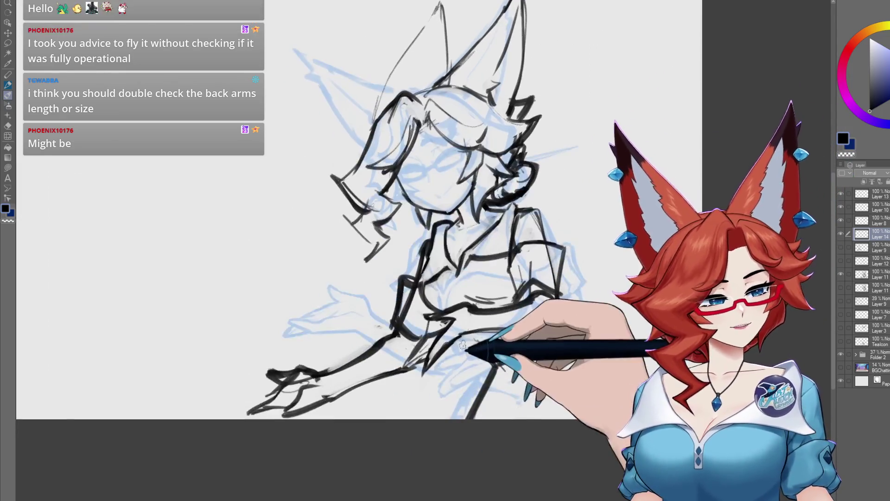
- Duplicate the Layer 11 line art and zoom in on the torso and arm
key(ctrl+v)
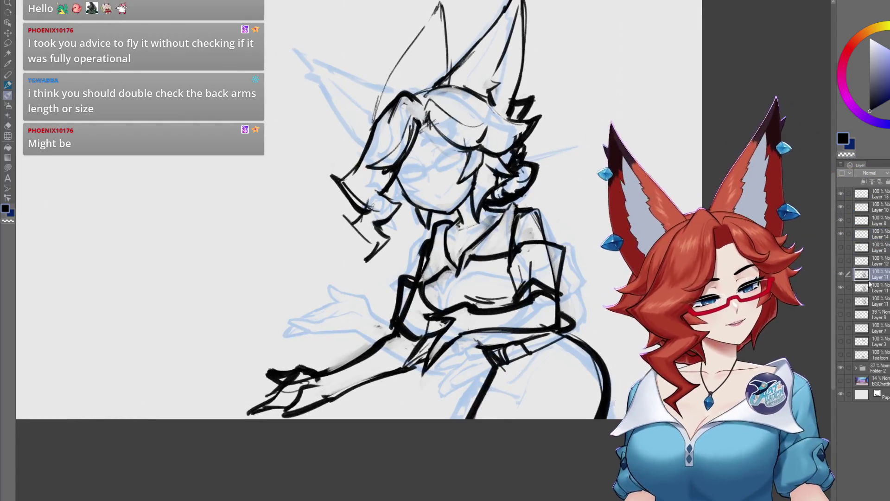
mouse_move(396, 340)
mouse_down()
mouse_move(426, 328)
mouse_move(420, 334)
mouse_move(432, 338)
mouse_up()
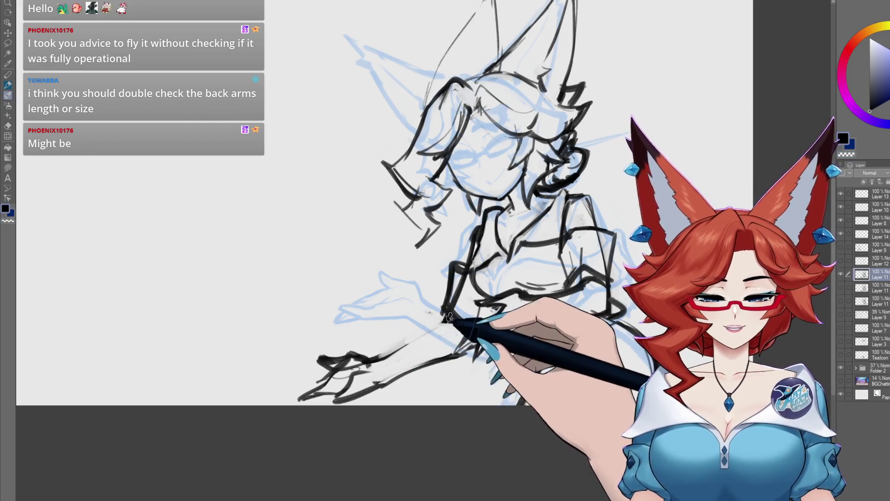
drag(451, 358, 465, 345)
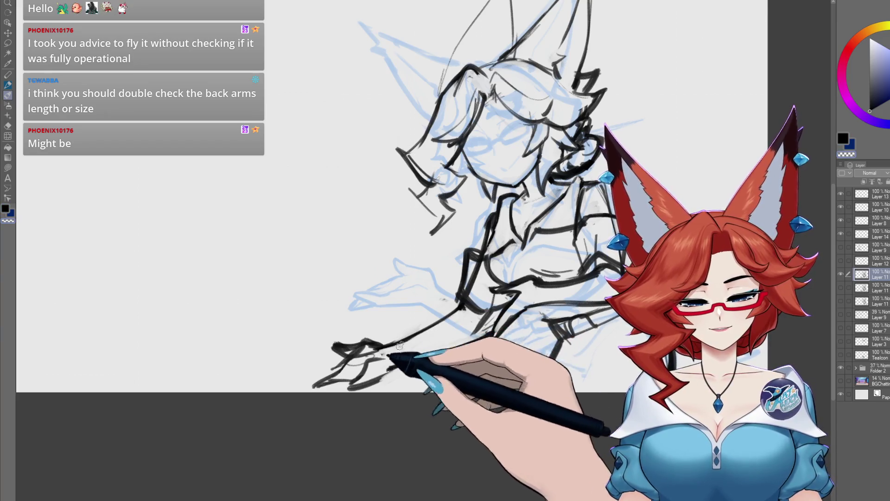
mouse_move(689, 308)
mouse_down()
mouse_move(617, 337)
mouse_move(645, 292)
mouse_up()
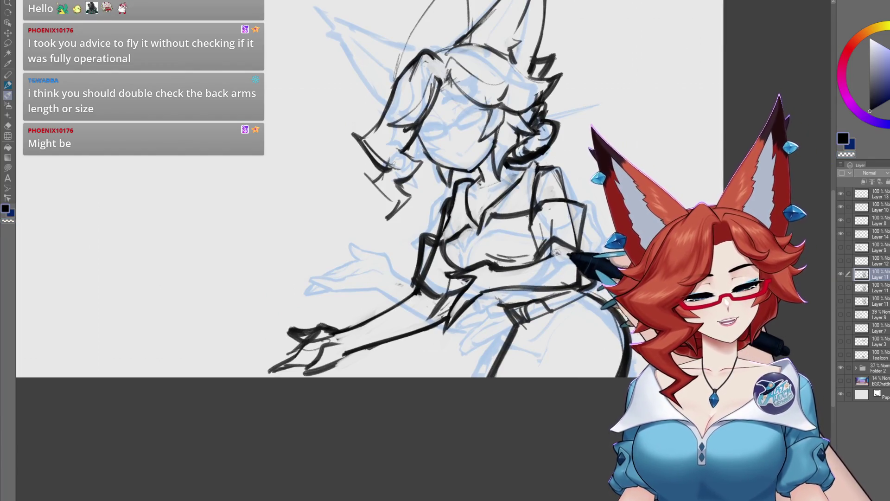
drag(561, 289, 586, 288)
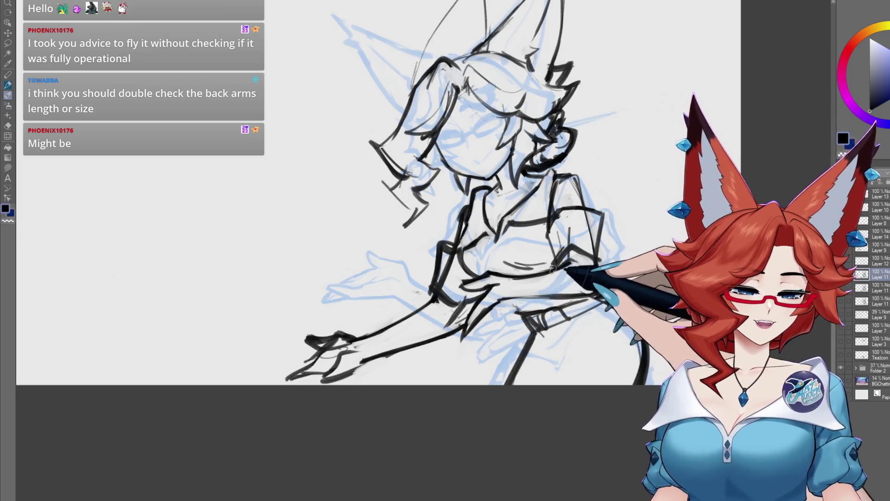
scroll(568, 300, up, 2)
scroll(567, 300, up, 3)
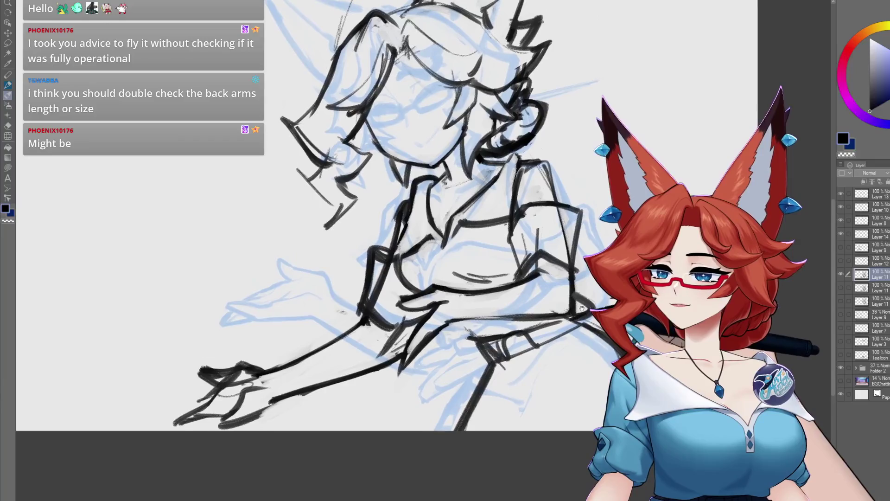
drag(567, 300, 585, 292)
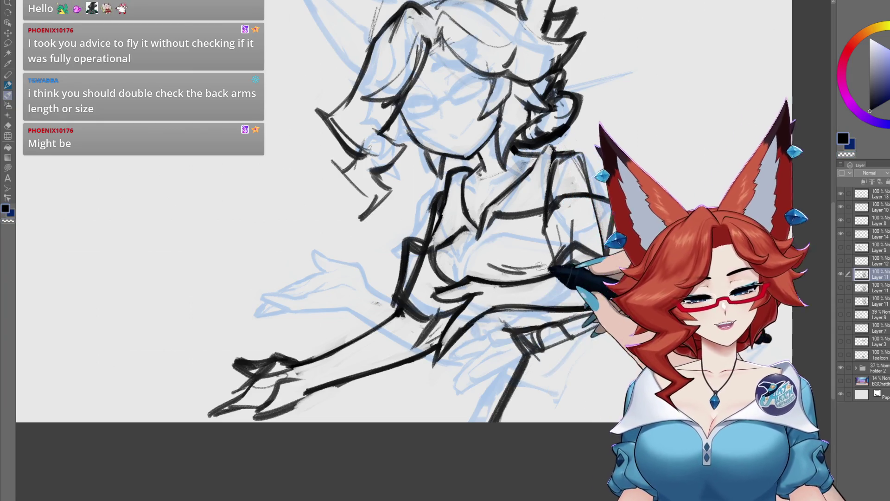
mouse_move(514, 351)
mouse_down()
mouse_move(509, 262)
mouse_move(519, 240)
mouse_up()
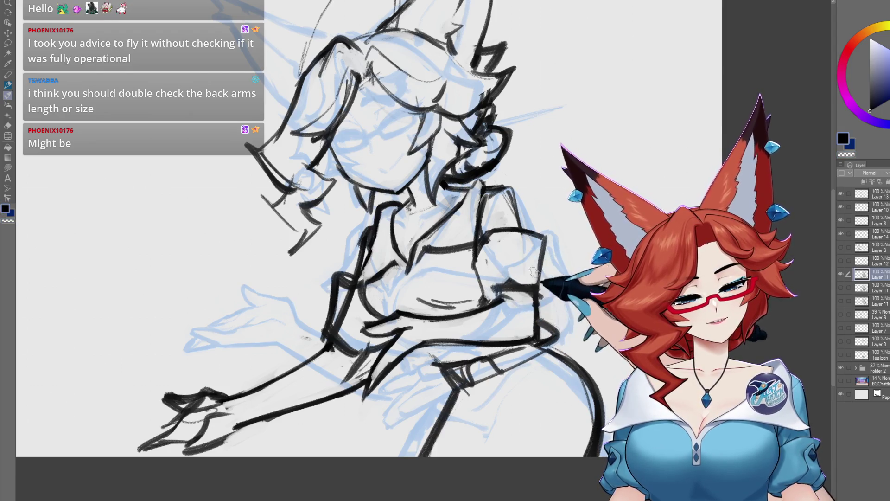
drag(533, 275, 534, 287)
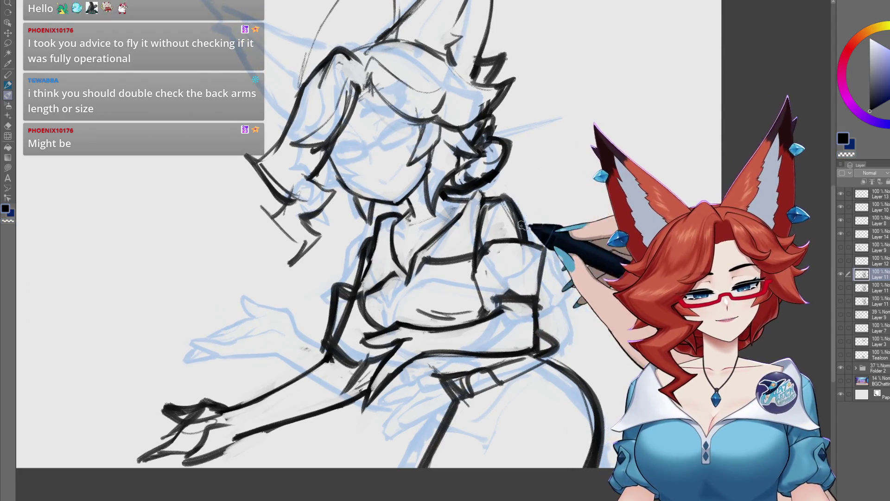
drag(539, 290, 534, 277)
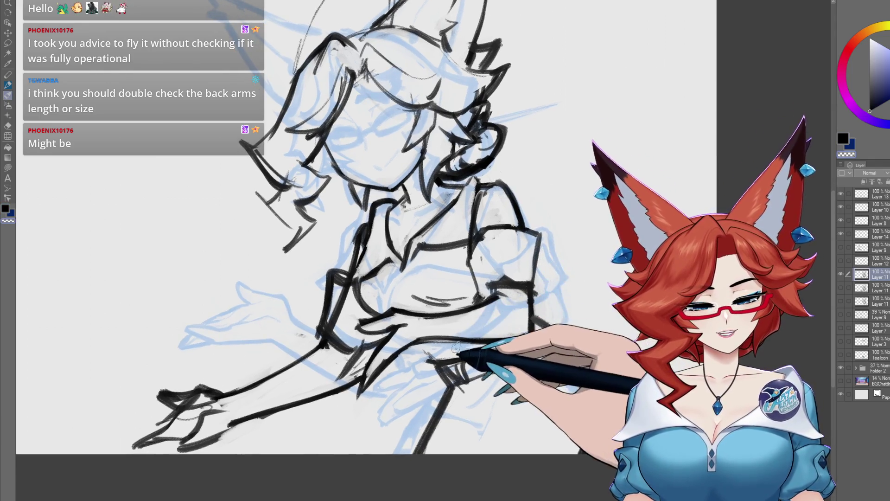
- Ink the arm's back edge, the long lower-right curve and short detail lines near the arm
drag(474, 414, 481, 416)
drag(531, 320, 540, 339)
drag(585, 390, 587, 452)
drag(487, 369, 518, 361)
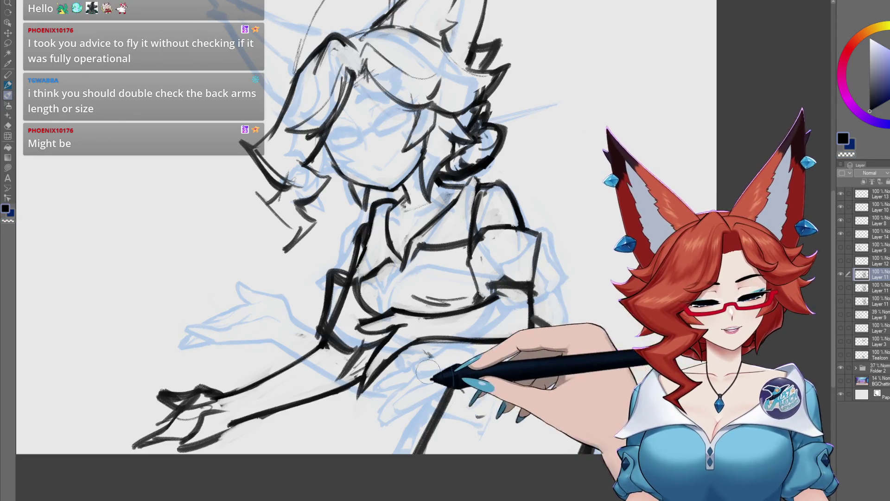
- Ink the fold lines on the skirt
drag(424, 324, 397, 299)
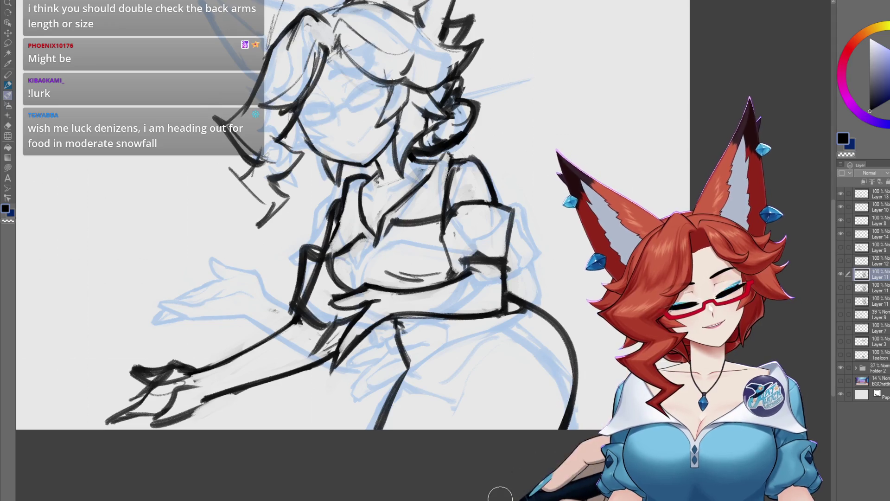
drag(435, 307, 443, 311)
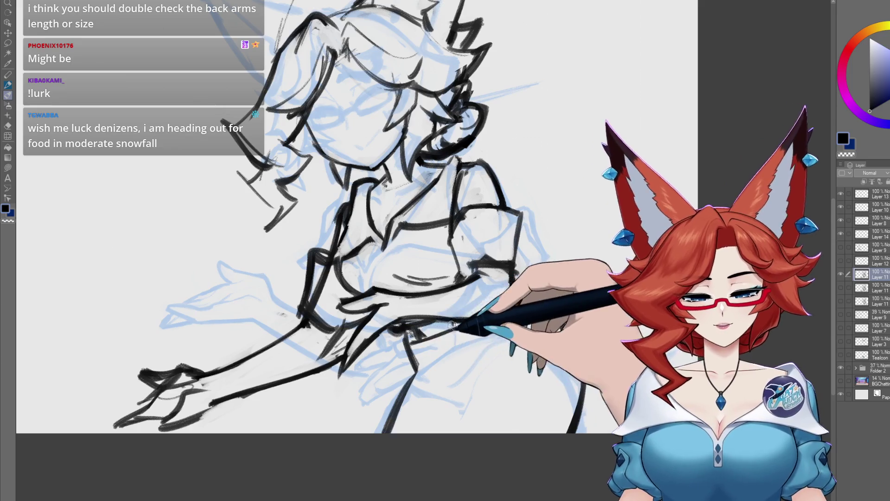
drag(448, 336, 460, 381)
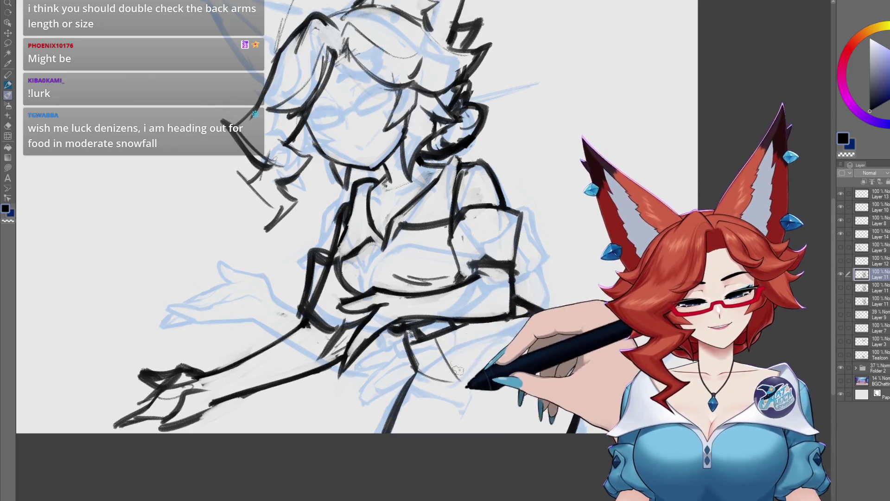
drag(464, 412, 467, 427)
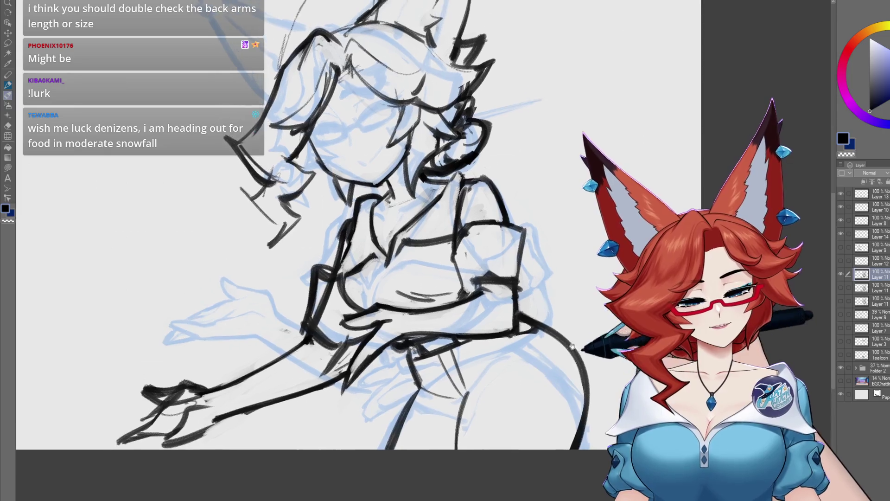
scroll(545, 346, down, 4)
scroll(571, 327, up, 2)
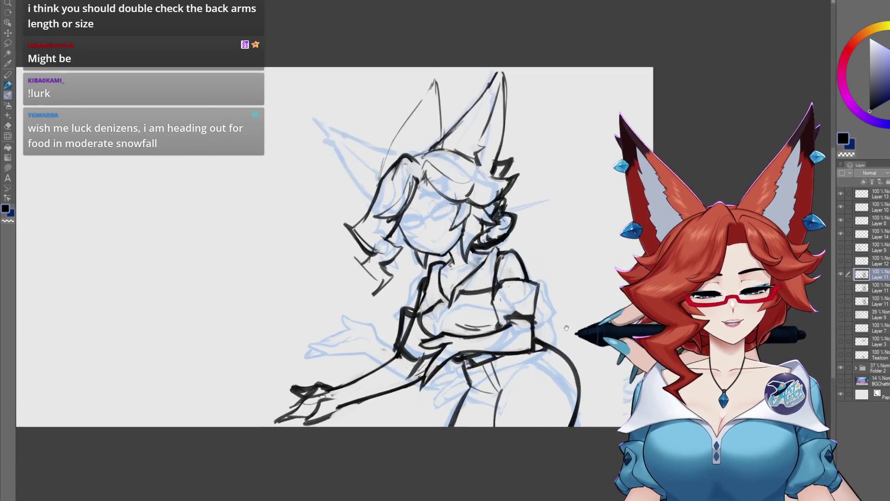
- Add a short dark line near the sleeve
scroll(571, 327, up, 2)
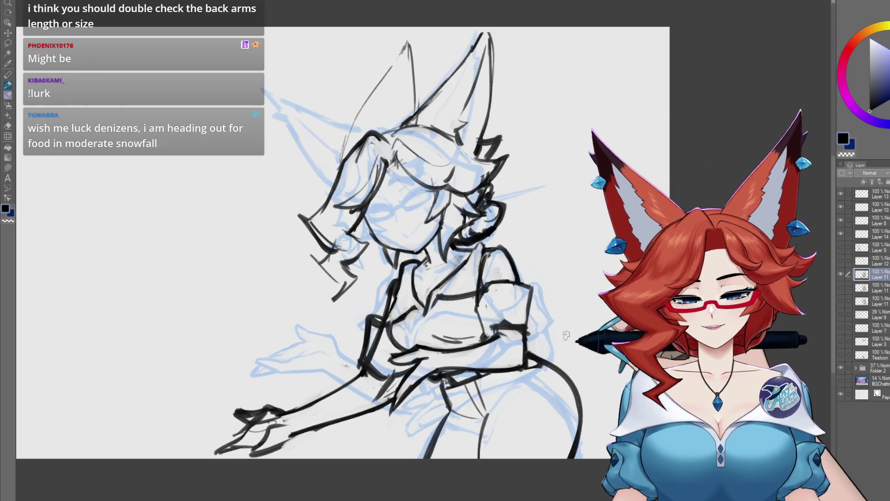
scroll(566, 335, up, 3)
drag(460, 343, 443, 347)
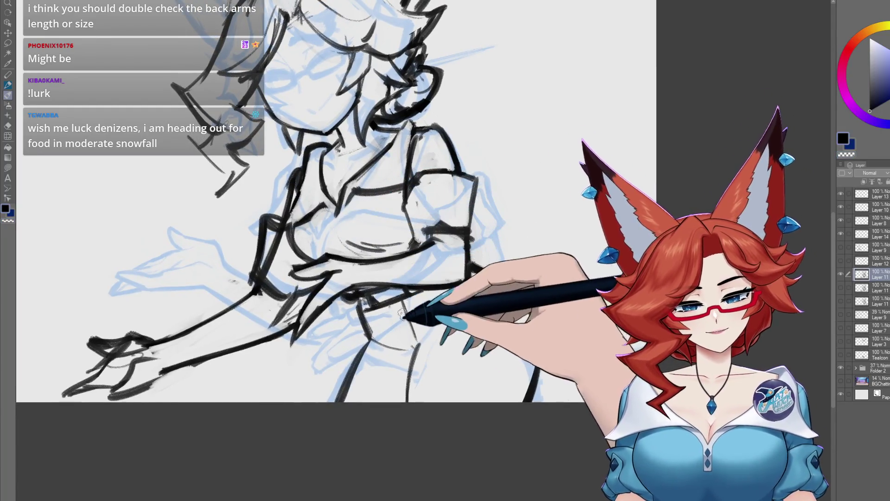
scroll(413, 325, down, 1)
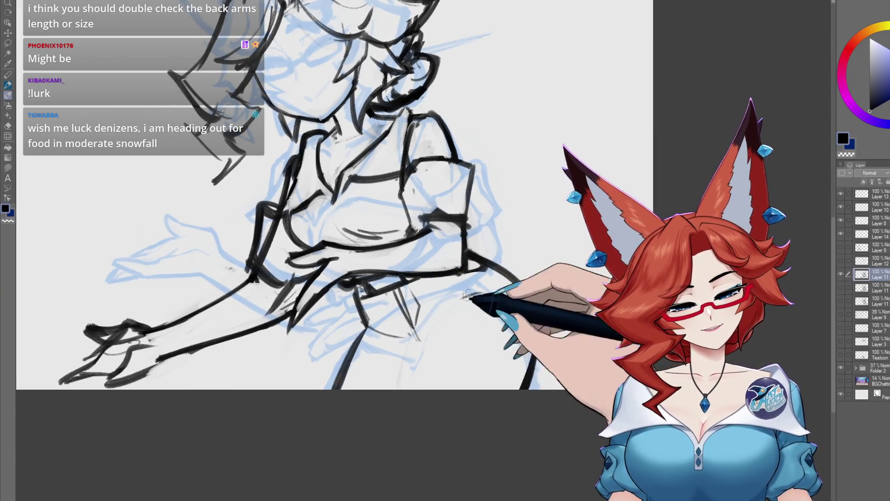
drag(408, 413, 389, 441)
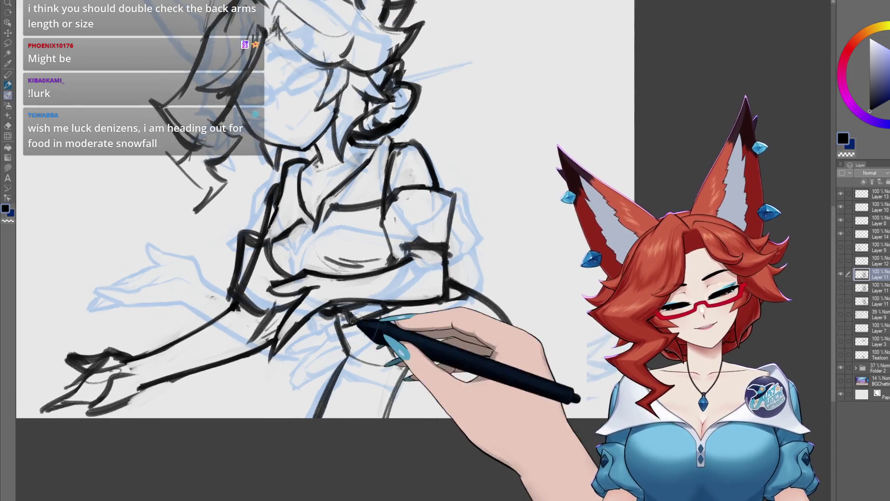
drag(341, 330, 344, 355)
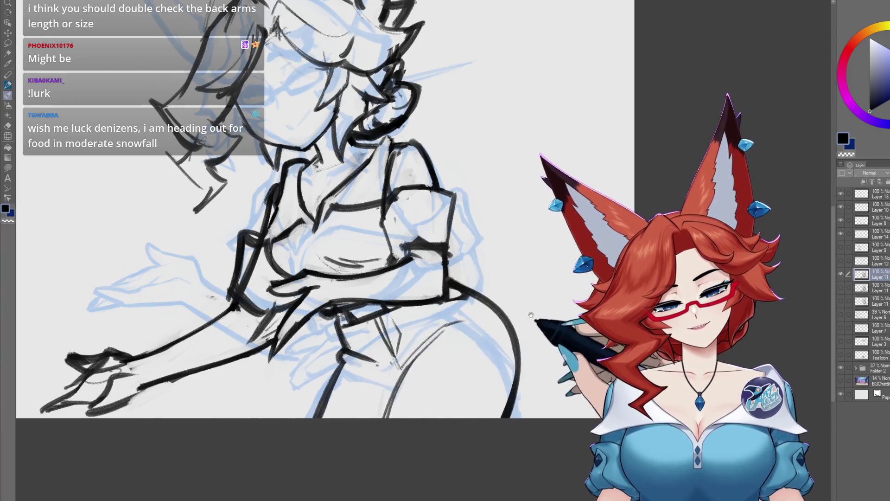
- Erase the outstretched arm's black lines and frame the torso for inking the collar and chest
drag(541, 313, 595, 313)
scroll(513, 314, down, 3)
scroll(466, 219, up, 2)
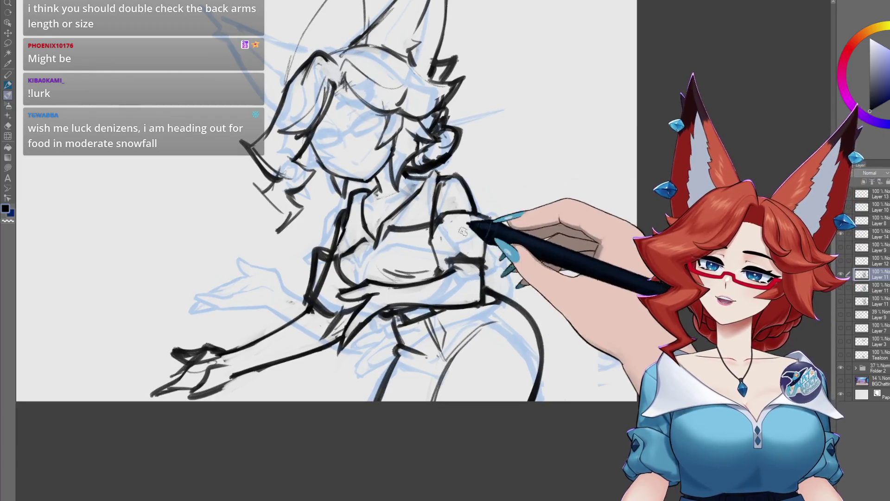
drag(393, 319, 423, 316)
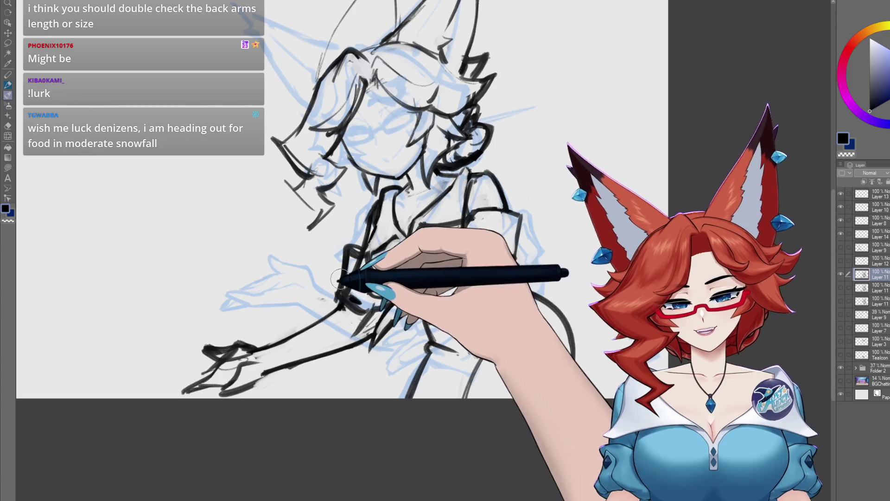
drag(342, 294, 402, 315)
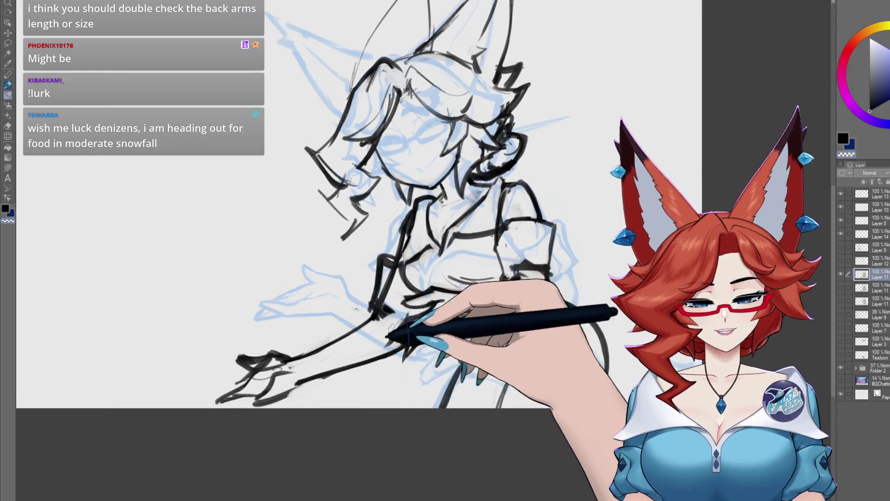
mouse_move(372, 339)
mouse_down()
mouse_move(218, 399)
mouse_move(353, 357)
mouse_move(294, 363)
mouse_move(288, 382)
mouse_up()
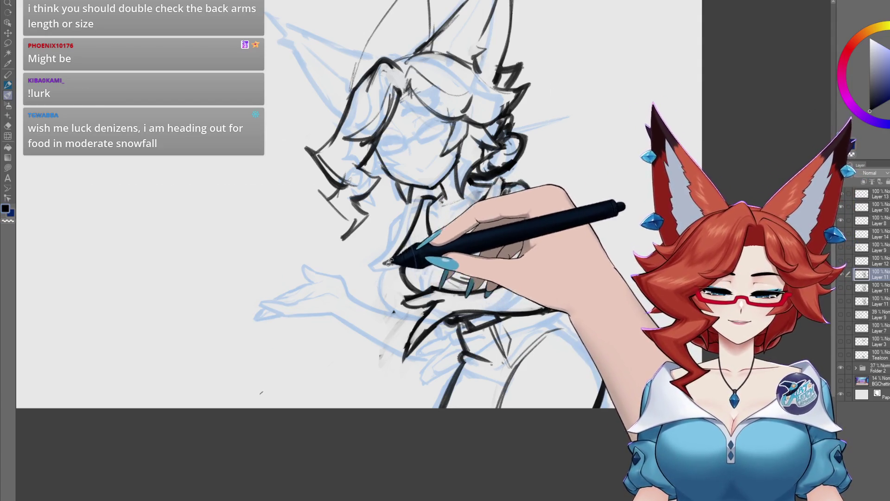
drag(520, 233, 517, 238)
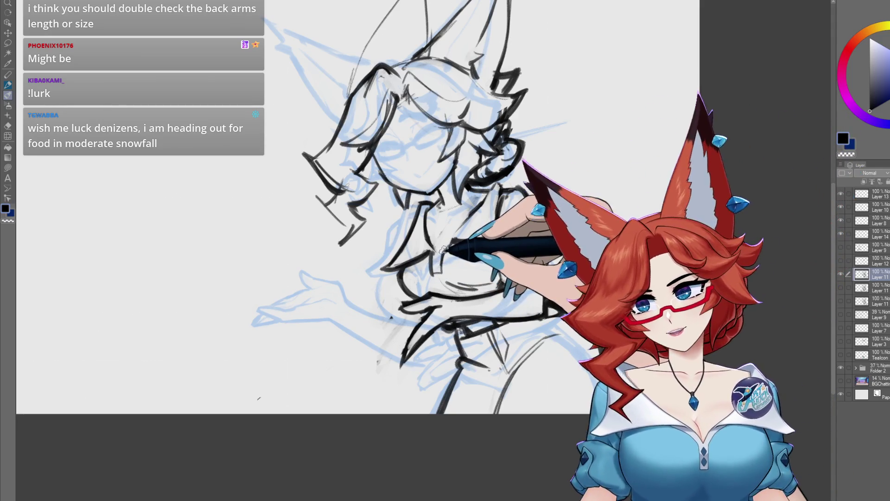
drag(442, 251, 377, 288)
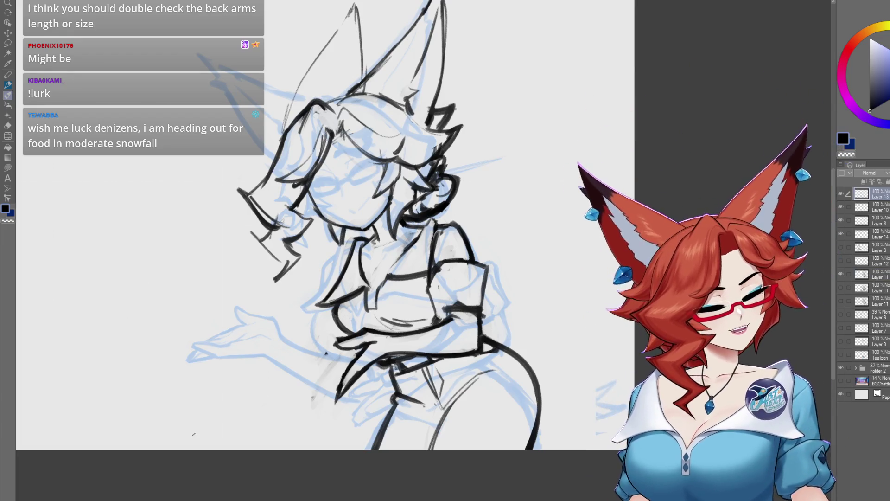
- Add new raster Layer 15 and switch back to drawing on Layer 11
key(ctrl+shift+n)
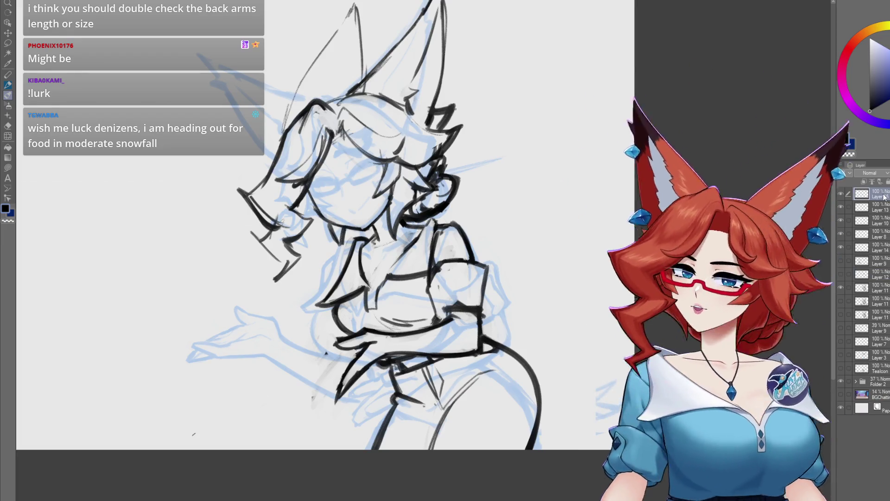
click(876, 288)
drag(475, 327, 491, 337)
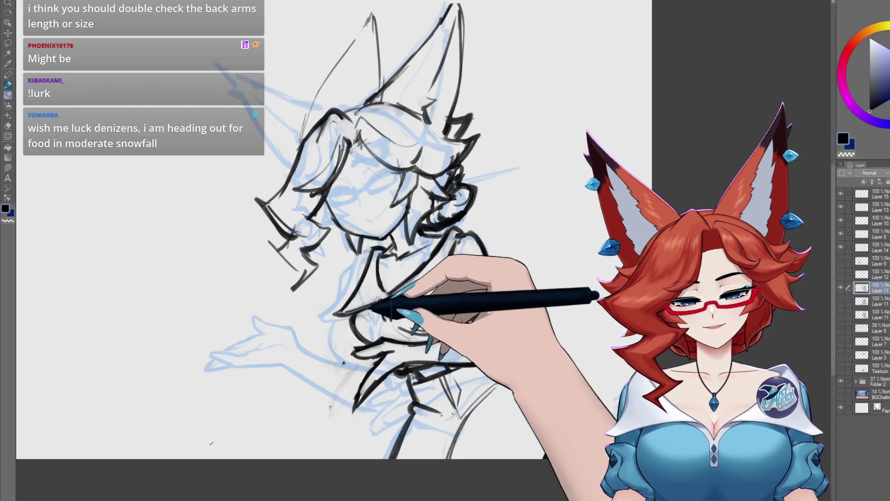
mouse_move(392, 292)
mouse_down()
mouse_move(567, 249)
mouse_move(428, 199)
mouse_up()
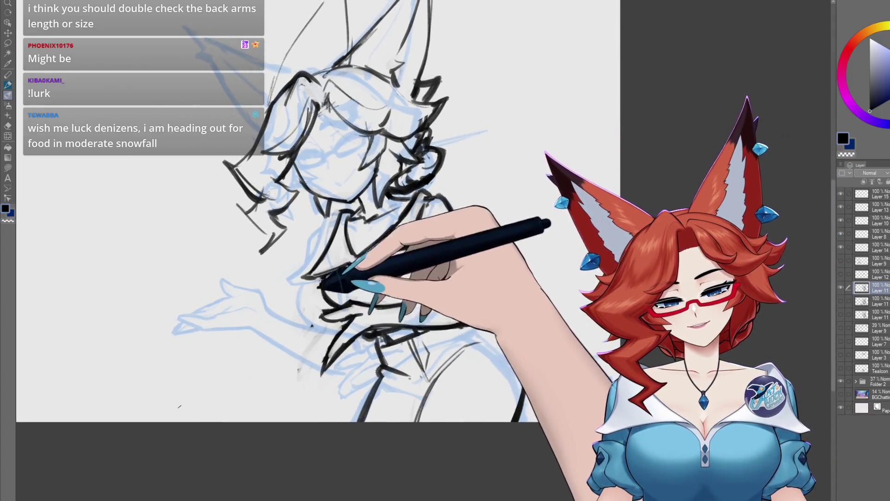
- Ink the right sleeve's rolled cuff and button, then the waist and flared hem
mouse_move(508, 326)
mouse_down()
mouse_move(524, 336)
mouse_move(512, 320)
mouse_up()
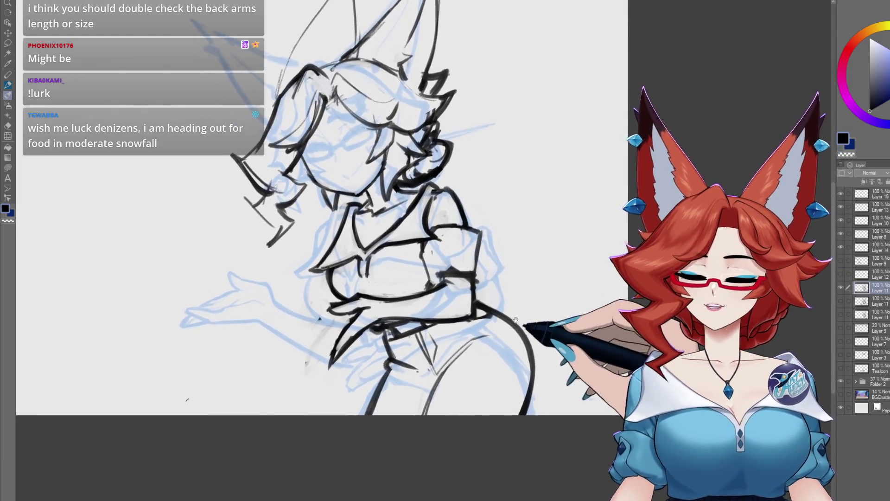
mouse_move(447, 264)
mouse_down()
mouse_move(427, 237)
mouse_move(473, 238)
mouse_move(427, 245)
mouse_up()
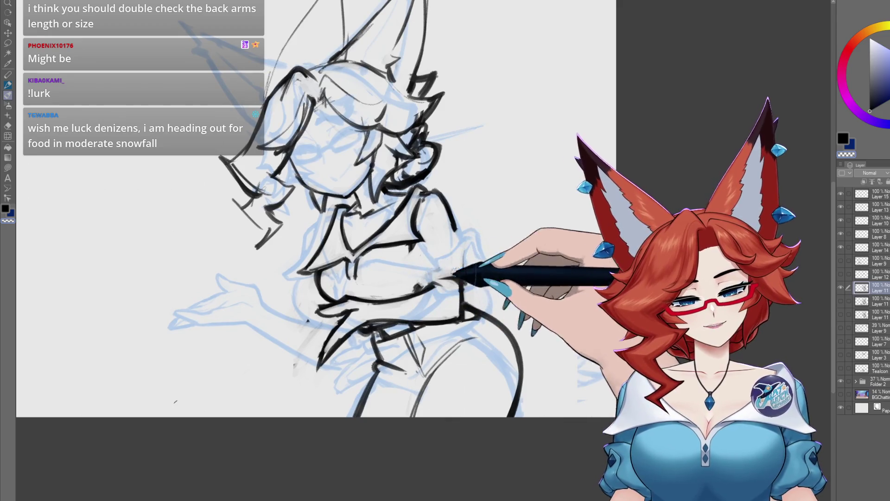
drag(475, 268, 442, 252)
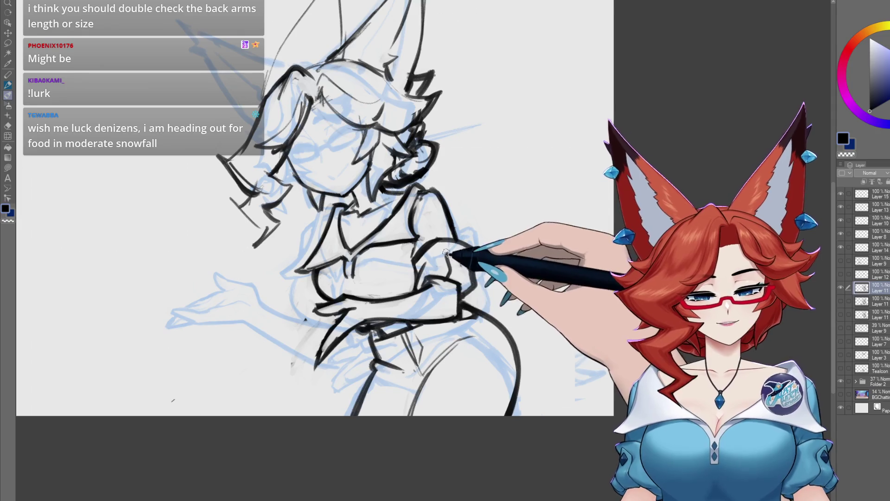
scroll(453, 261, up, 3)
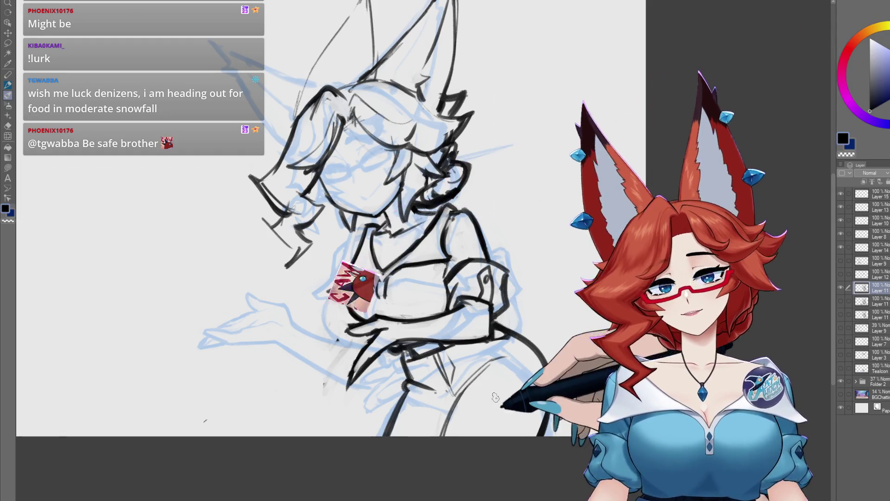
drag(464, 358, 493, 328)
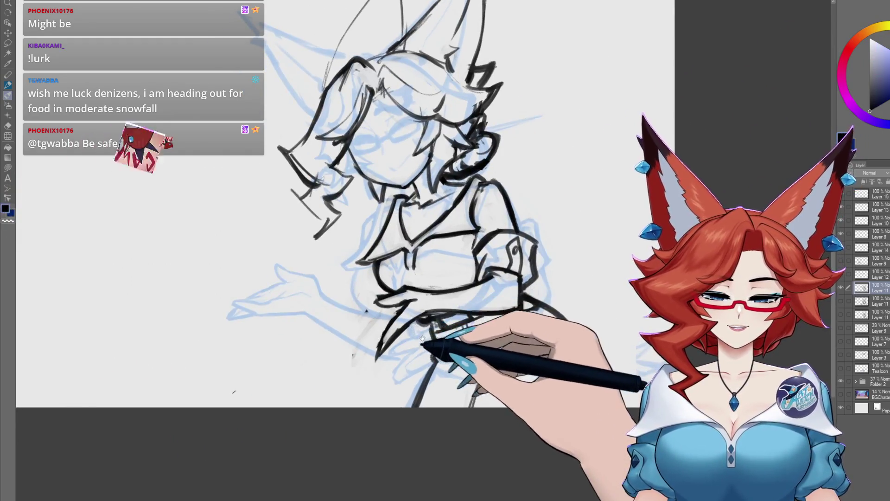
drag(397, 308, 410, 306)
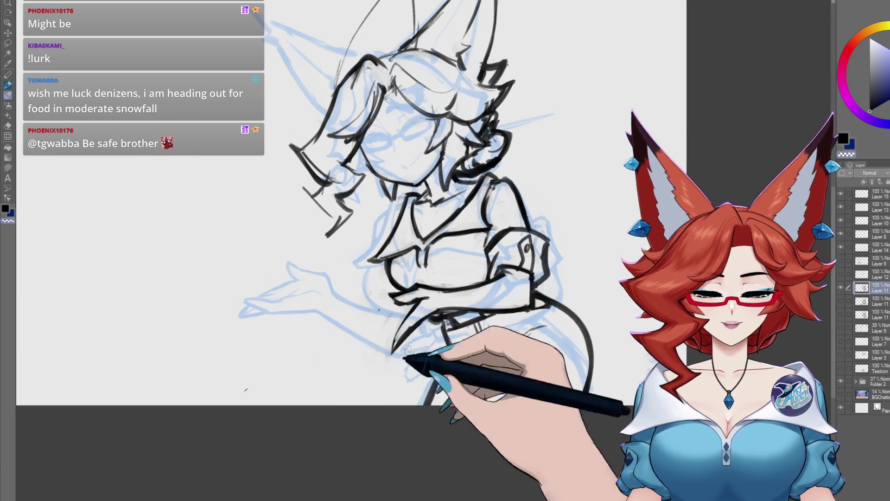
mouse_move(400, 355)
mouse_down()
mouse_move(434, 386)
mouse_move(433, 365)
mouse_up()
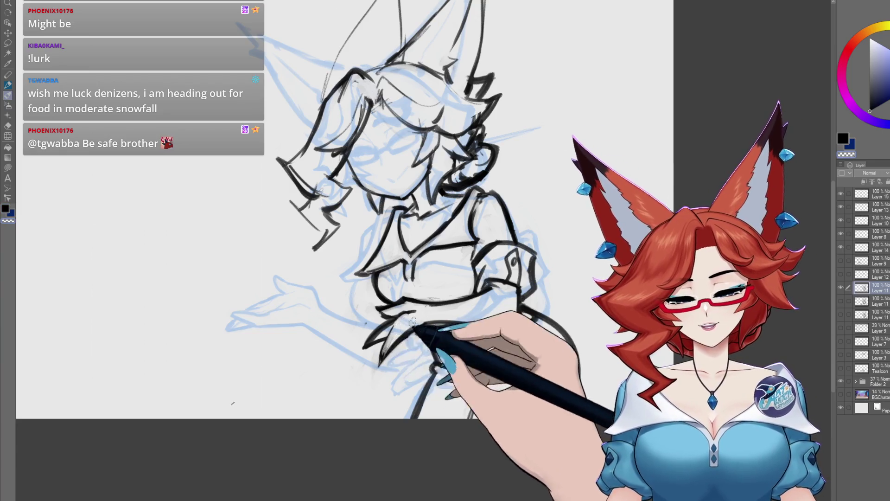
drag(407, 330, 460, 310)
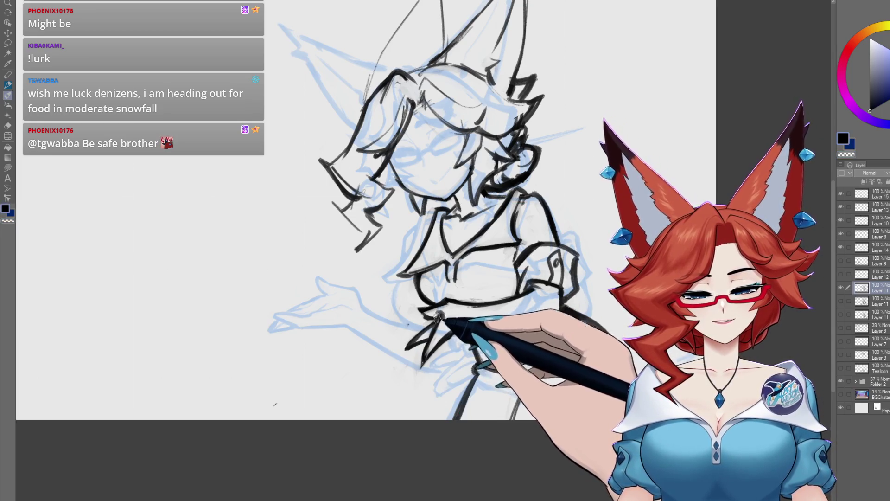
scroll(444, 320, down, 3)
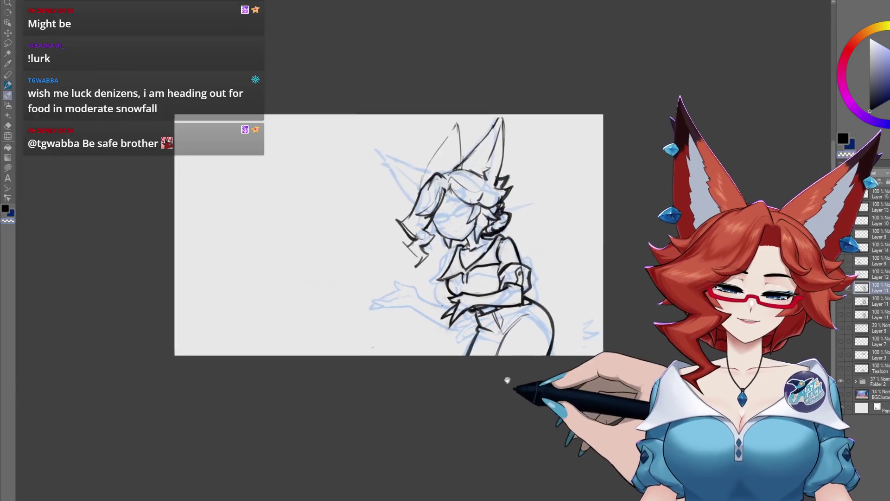
- Ink thin lines below the waist and the upper and lower edges of the outstretched arm
scroll(504, 381, up, 5)
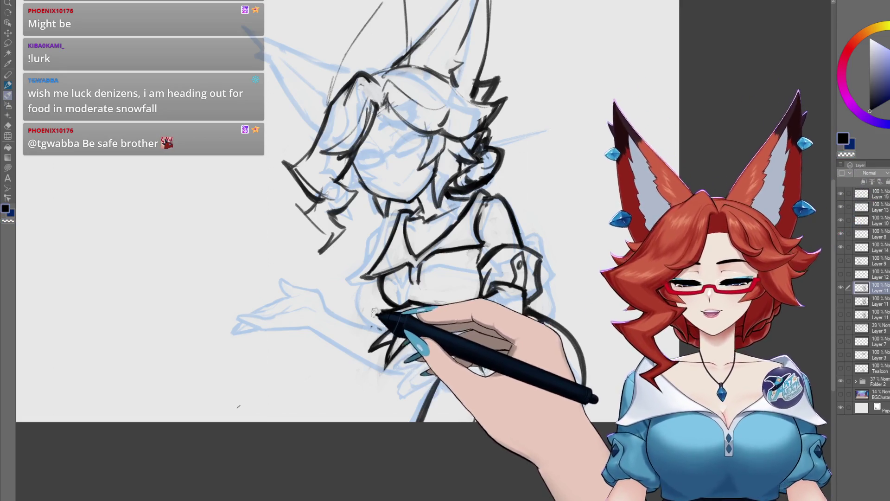
drag(367, 309, 309, 359)
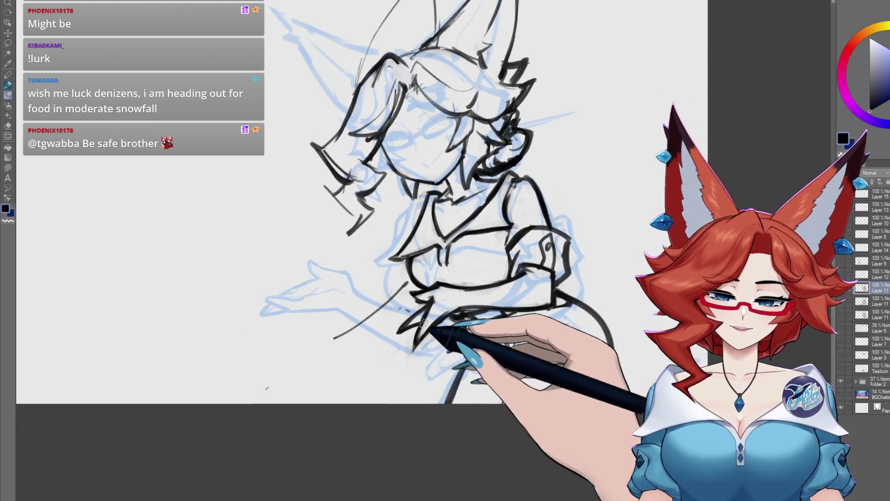
drag(348, 354, 396, 322)
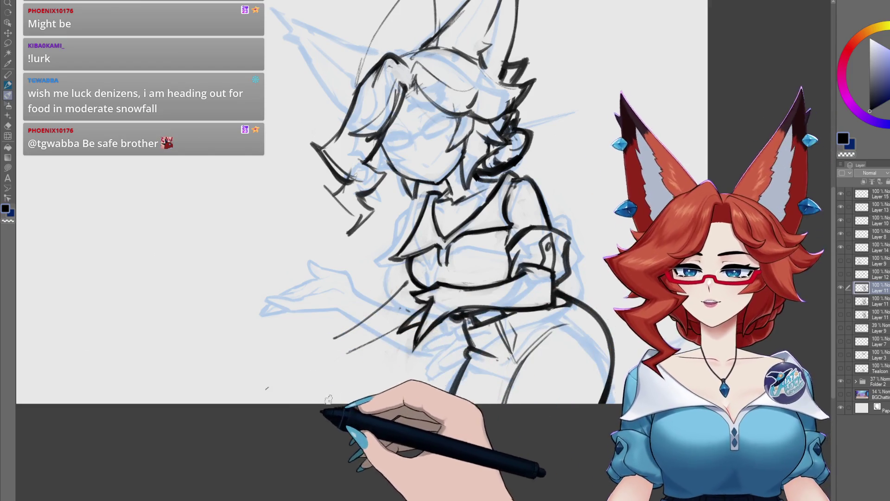
drag(457, 344, 520, 337)
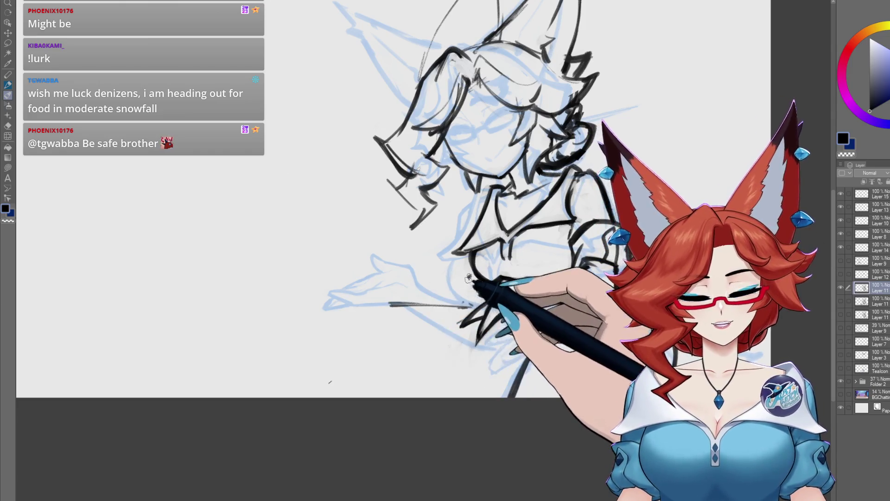
drag(379, 305, 467, 309)
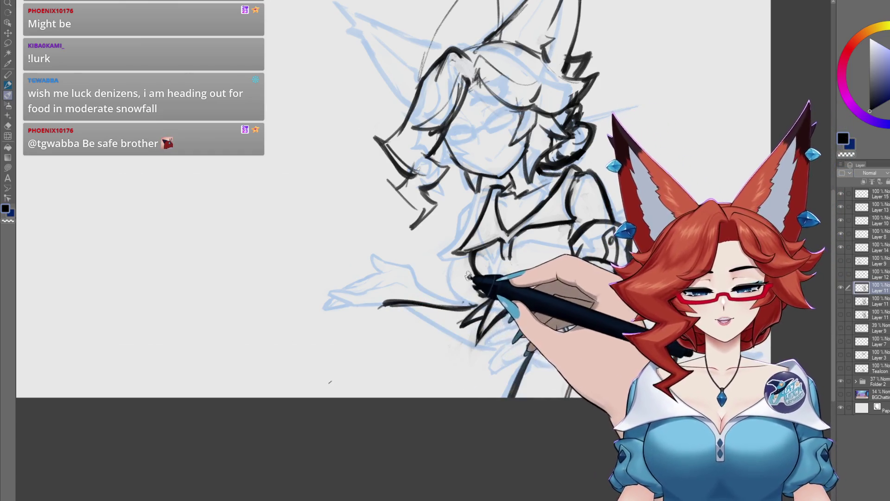
drag(393, 284, 464, 281)
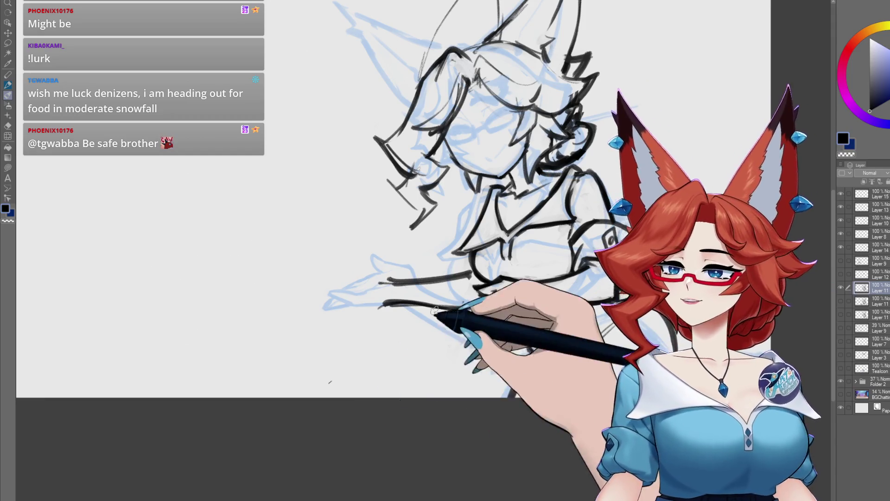
drag(427, 314, 368, 371)
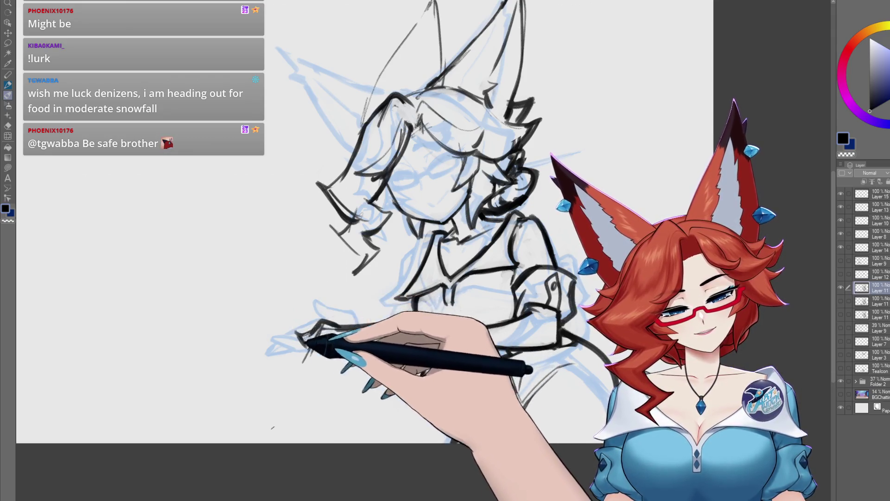
- Ink the spread fingers of the outstretched hand
drag(310, 357, 284, 374)
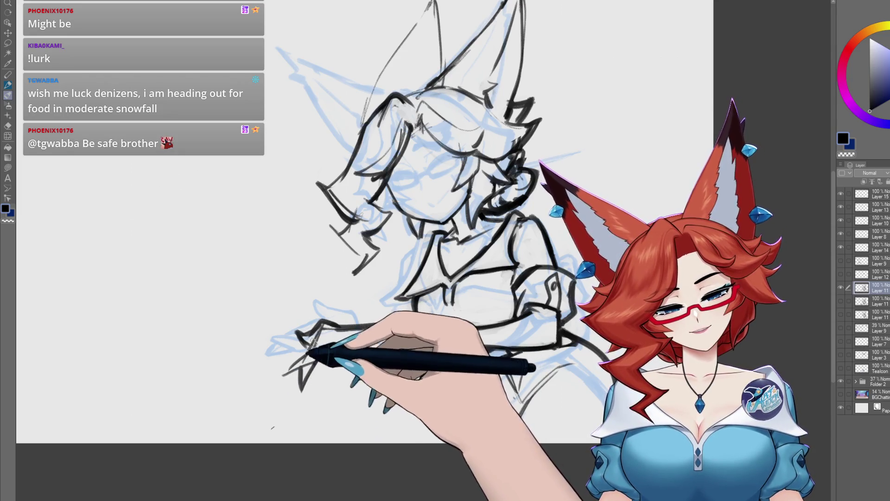
drag(299, 388, 328, 358)
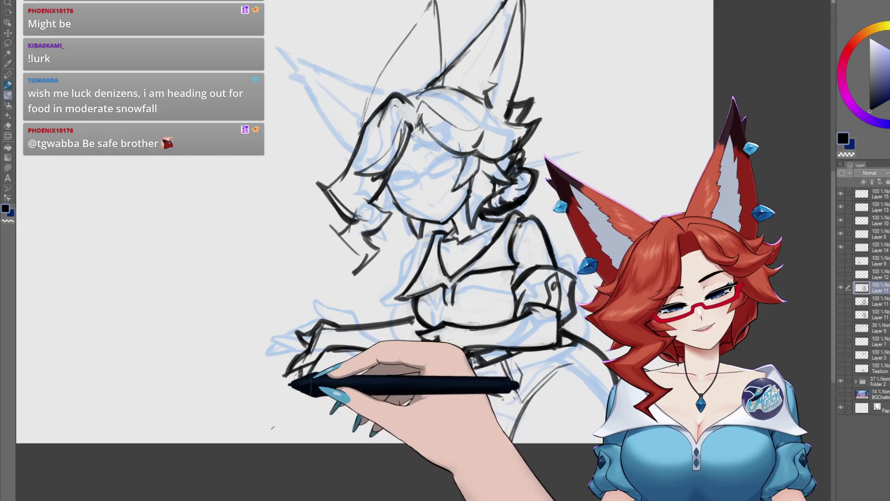
mouse_move(532, 397)
mouse_down()
mouse_move(513, 403)
mouse_move(378, 314)
mouse_up()
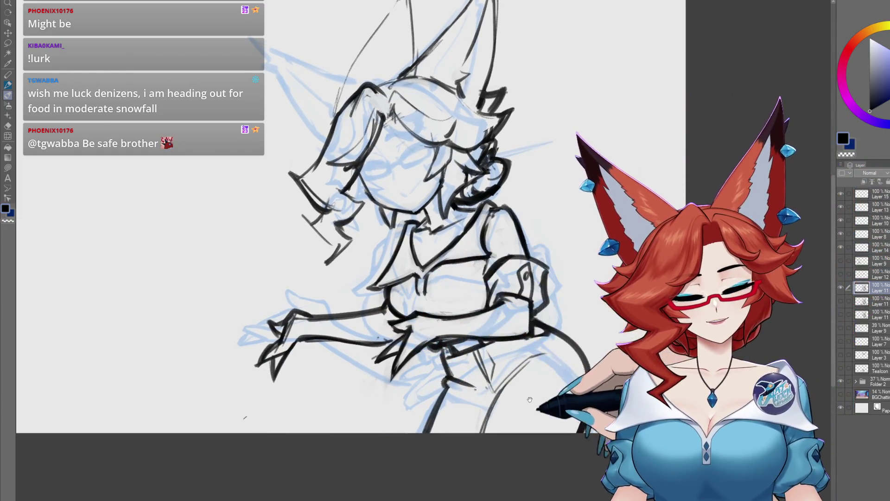
scroll(497, 372, down, 2)
scroll(497, 372, up, 2)
drag(534, 302, 530, 273)
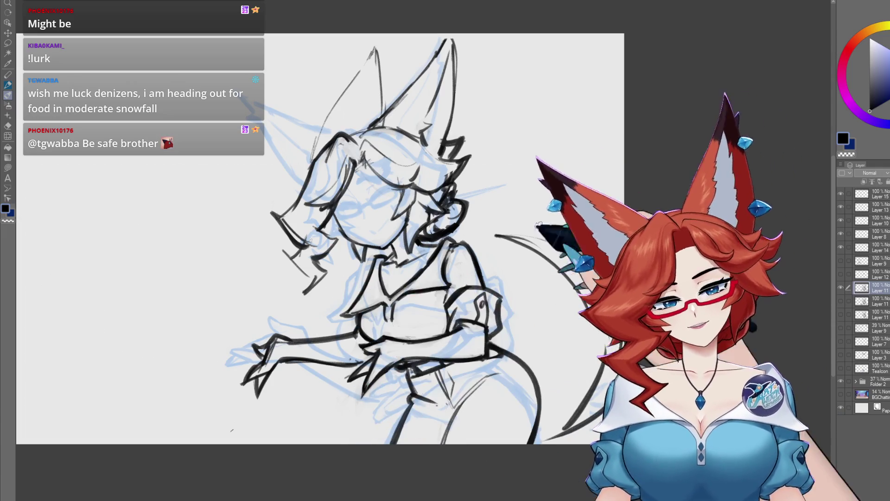
- Hide the 37% light-blue sketch folder to check the black lineart alone
mouse_move(534, 281)
mouse_down()
mouse_move(585, 283)
mouse_move(541, 274)
mouse_up()
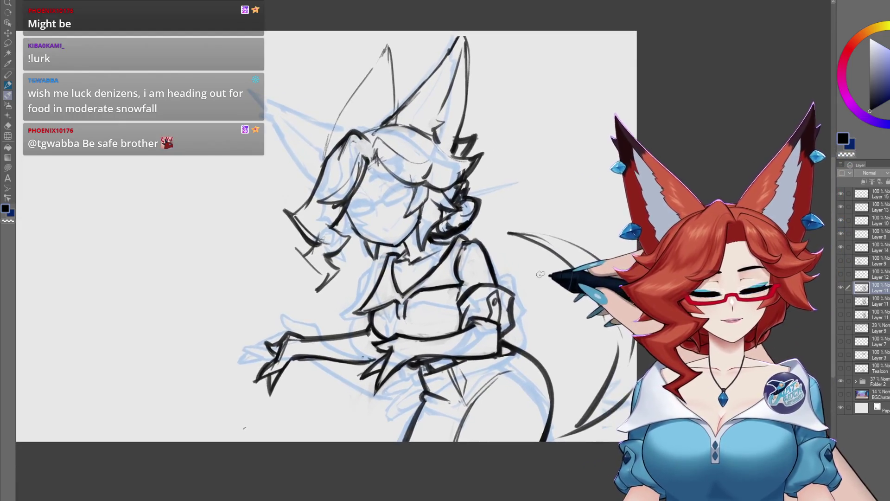
drag(511, 325, 502, 335)
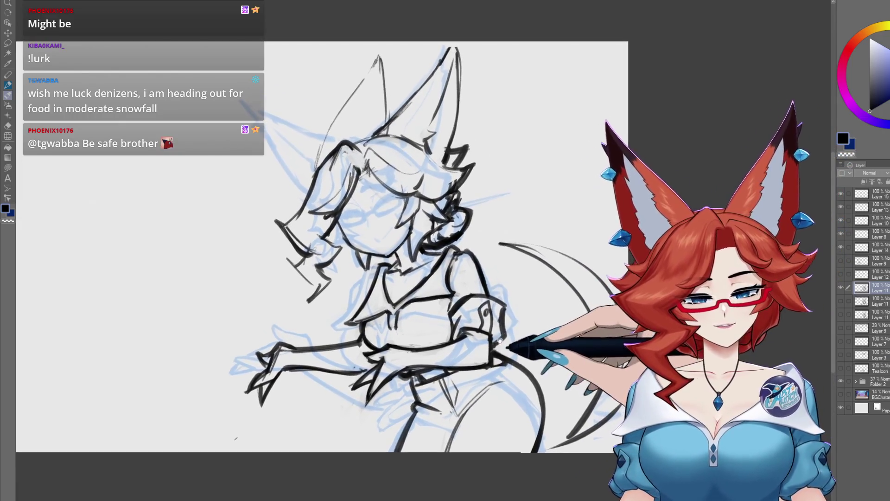
click(842, 381)
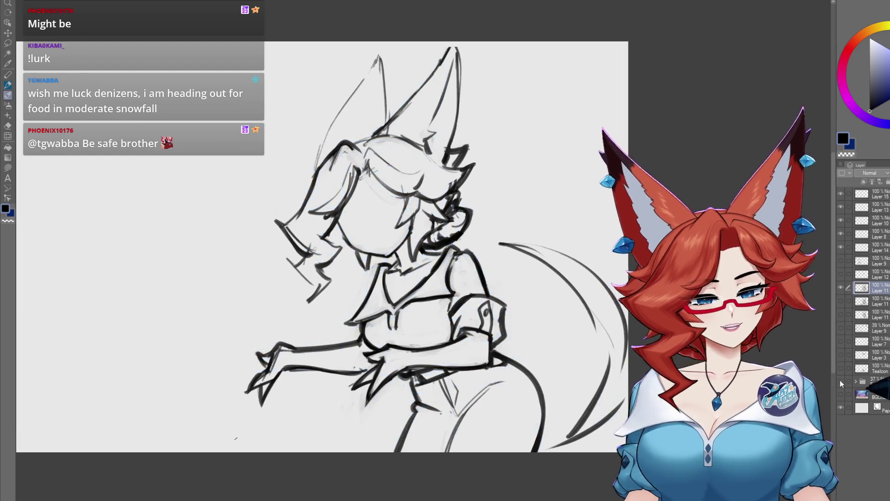
- Rotate the lineart about 9 degrees clockwise and commit it
mouse_move(546, 339)
mouse_down()
mouse_move(553, 330)
mouse_move(533, 352)
mouse_move(552, 338)
mouse_move(553, 355)
mouse_up()
key(ctrl+t)
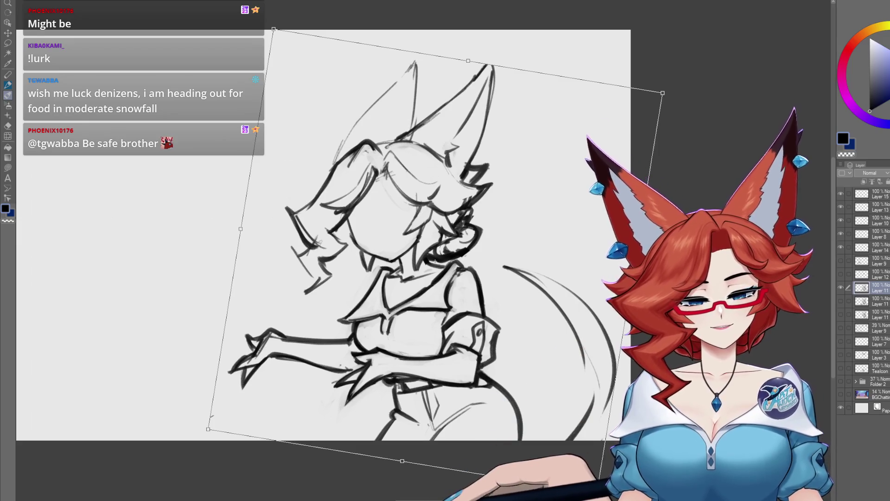
key(Return)
- Zoom in on the head and start a freehand lasso around the head and hair
drag(476, 272, 503, 287)
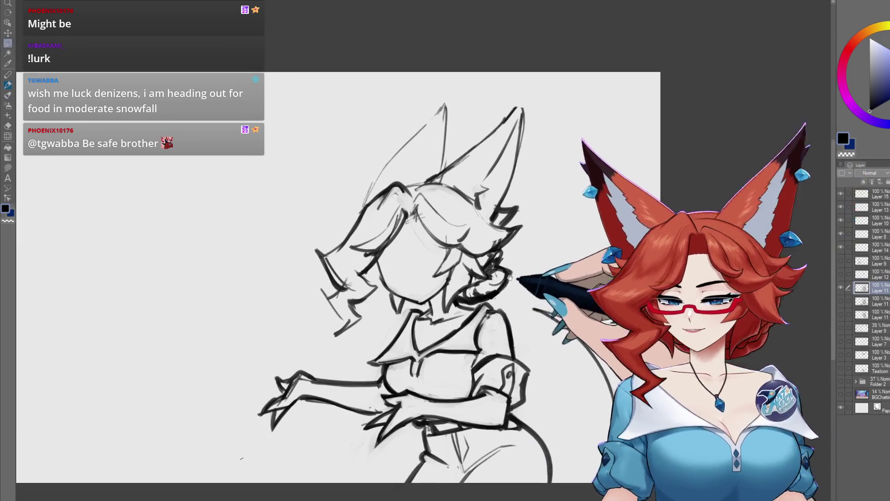
scroll(513, 274, up, 2)
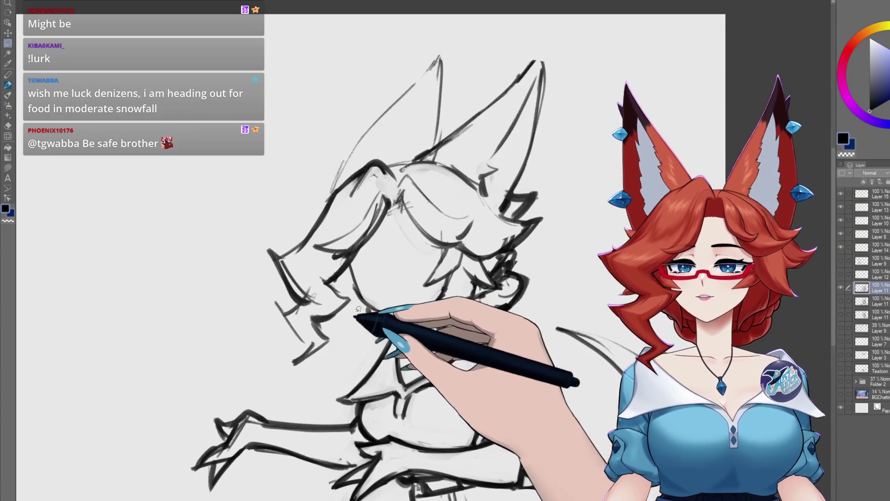
drag(569, 275, 560, 285)
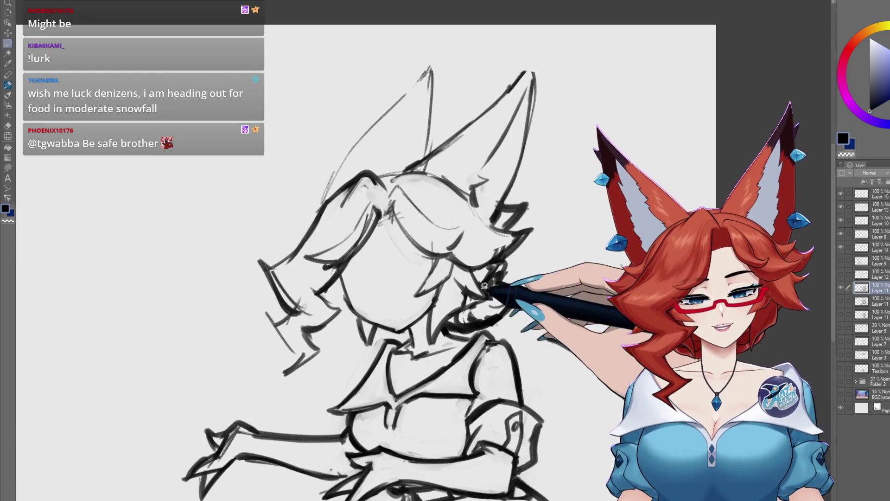
mouse_move(381, 340)
mouse_down()
mouse_move(248, 381)
mouse_move(295, 199)
mouse_move(384, 169)
mouse_move(446, 207)
mouse_move(463, 248)
mouse_up()
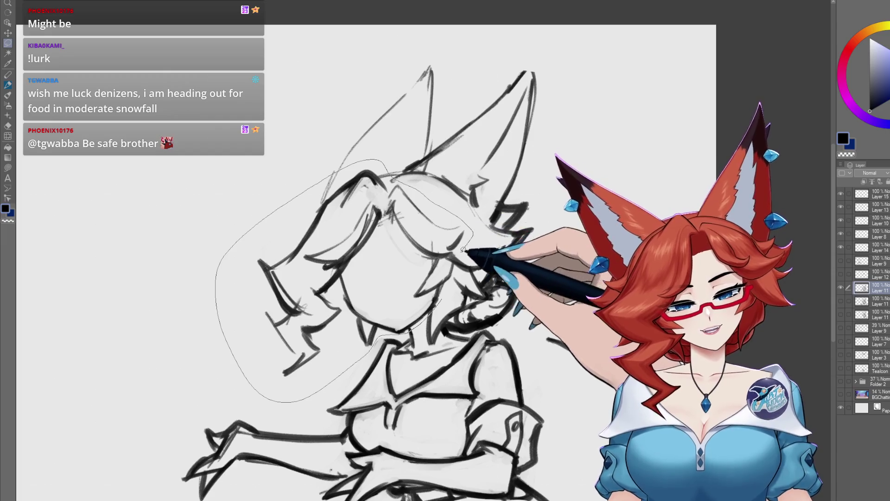
- Close the lasso around the head, shift it slightly right, then deselect
drag(451, 286, 452, 282)
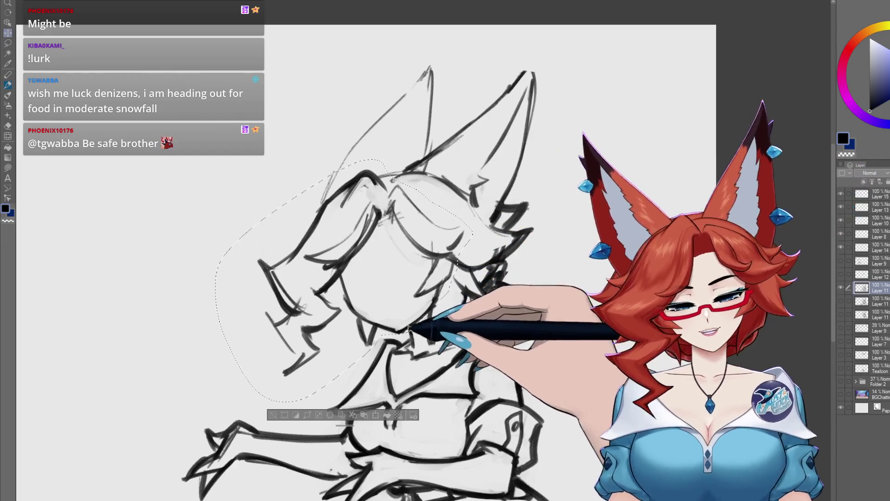
drag(410, 326, 417, 324)
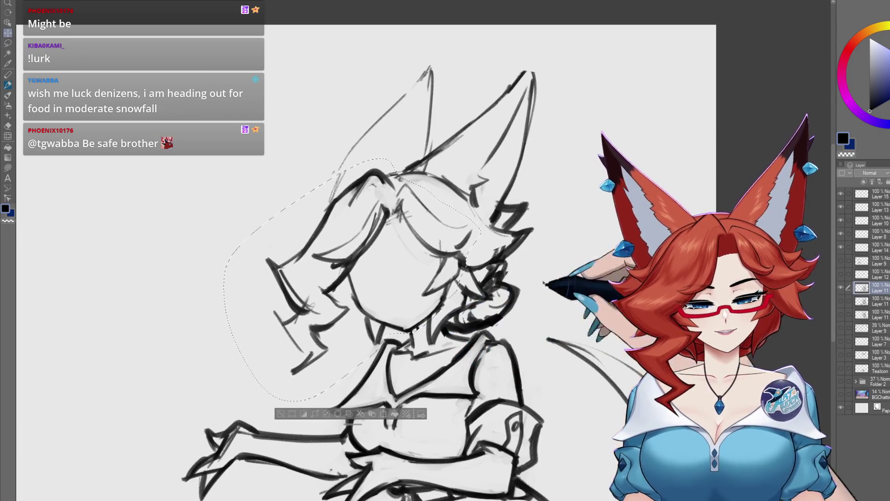
key(ctrl+d)
scroll(417, 320, up, 2)
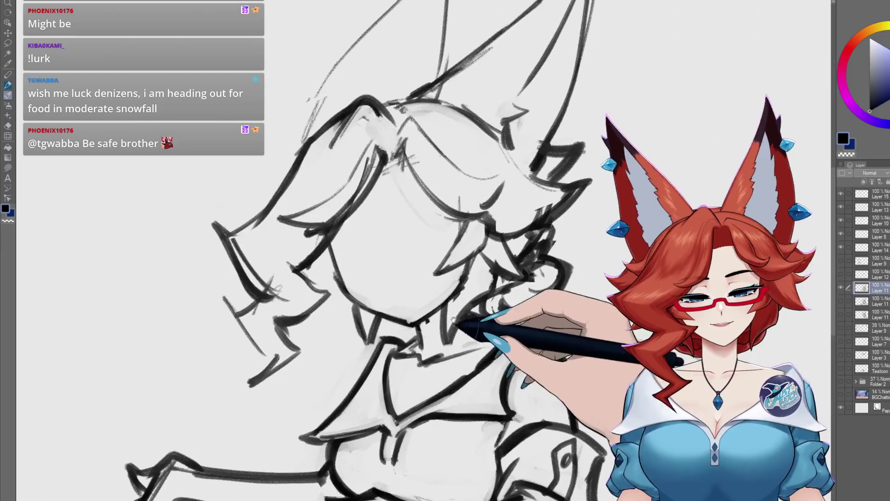
mouse_move(424, 319)
mouse_down()
mouse_move(429, 308)
mouse_move(413, 299)
mouse_up()
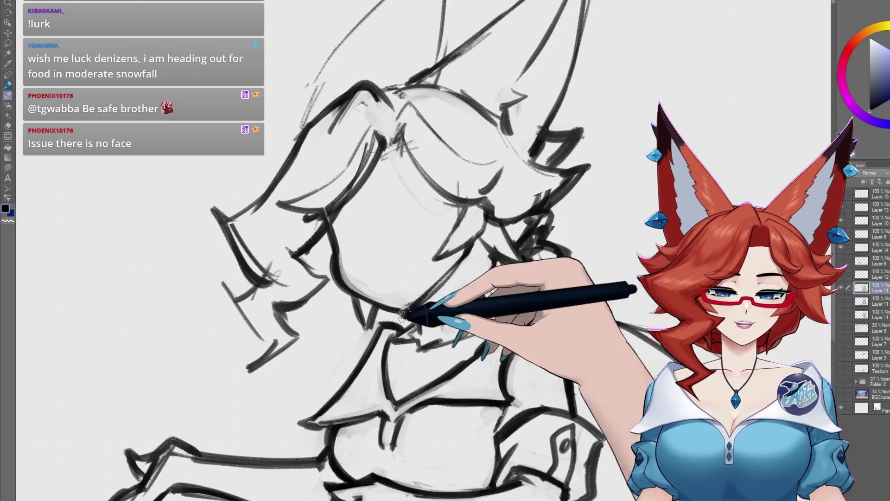
- Ink the open smiling mouth, undoing one stray stroke
mouse_move(487, 255)
mouse_down()
mouse_move(497, 209)
mouse_move(481, 199)
mouse_up()
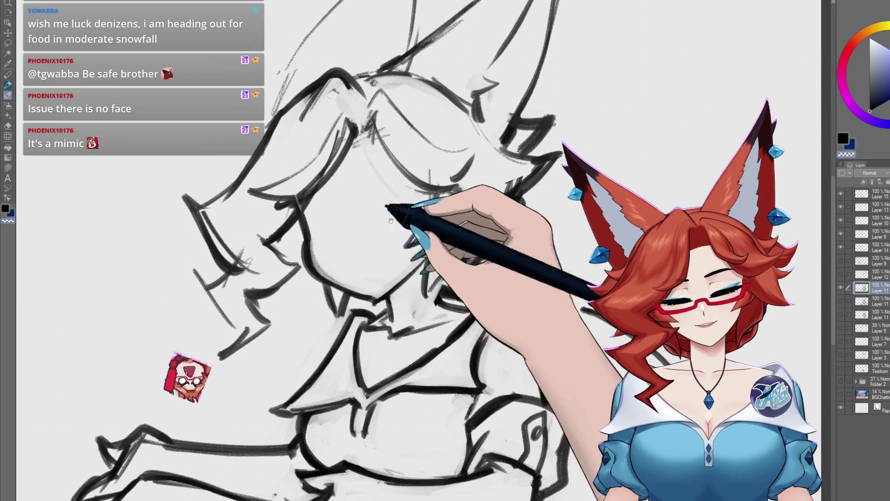
drag(384, 199, 392, 203)
drag(356, 267, 379, 285)
mouse_move(386, 229)
mouse_down()
mouse_move(398, 249)
mouse_move(404, 240)
mouse_move(330, 255)
mouse_up()
key(ctrl+z)
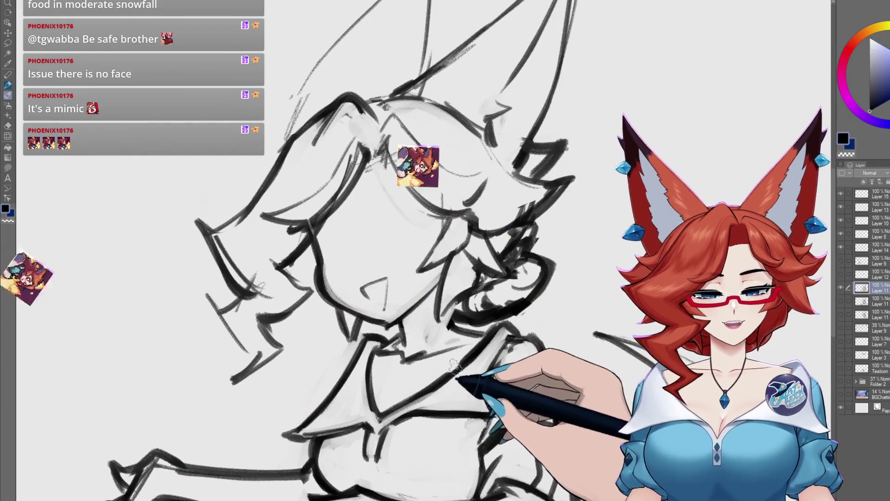
- Lasso the mouth area, copy and paste it as a duplicate, then deselect
key(m)
mouse_move(403, 261)
mouse_down()
mouse_move(358, 296)
mouse_move(402, 267)
mouse_up()
key(ctrl+c)
key(ctrl+v)
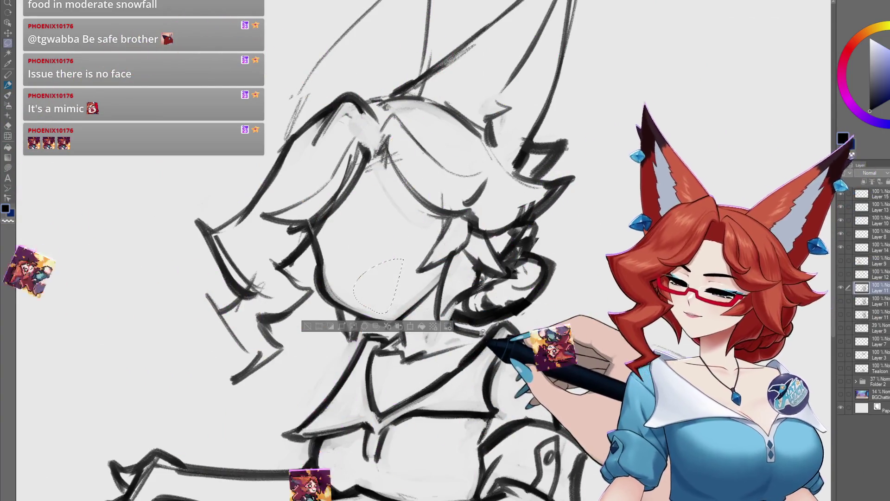
key(ctrl+d)
key(b)
- Ink the cheek line, the closed left eye and the glasses lens around it
scroll(454, 323, up, 1)
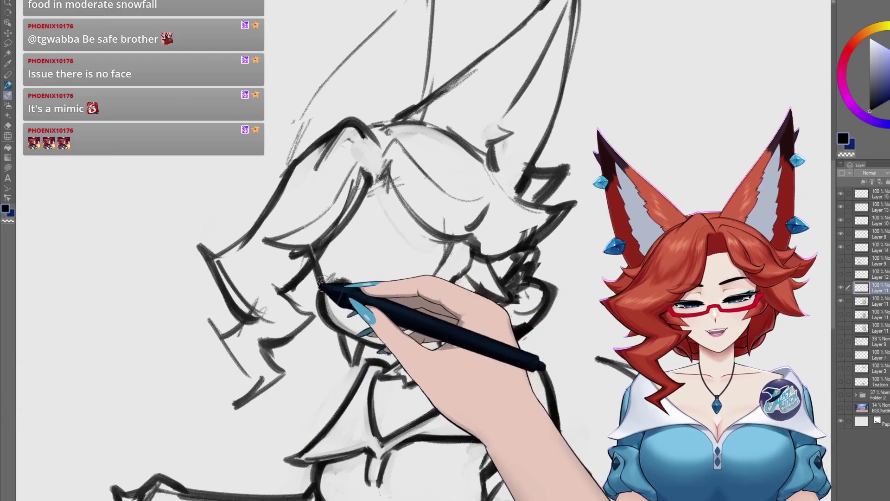
mouse_move(328, 280)
mouse_down()
mouse_move(354, 271)
mouse_move(318, 278)
mouse_up()
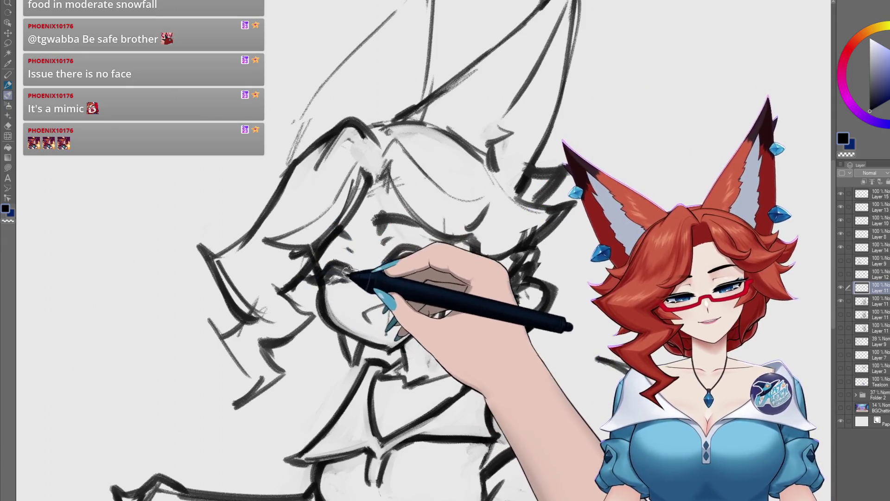
drag(333, 267, 327, 275)
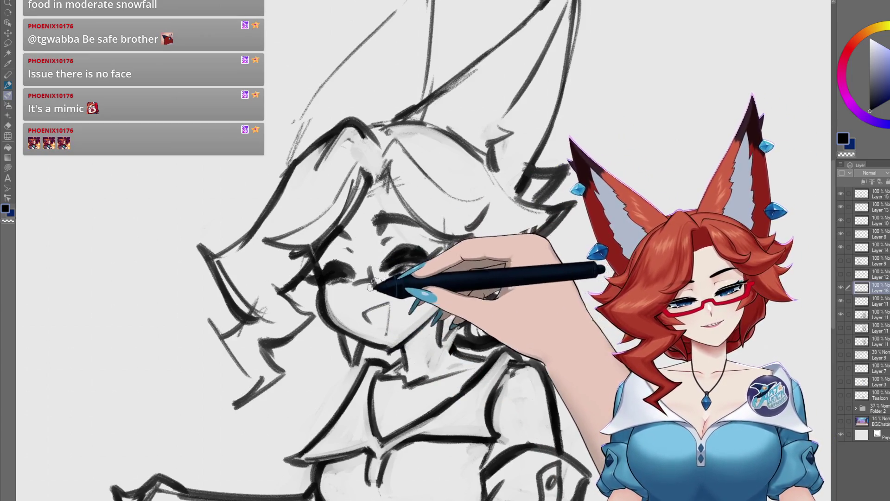
mouse_move(348, 292)
mouse_down()
mouse_move(318, 294)
mouse_move(298, 278)
mouse_move(318, 288)
mouse_move(351, 269)
mouse_up()
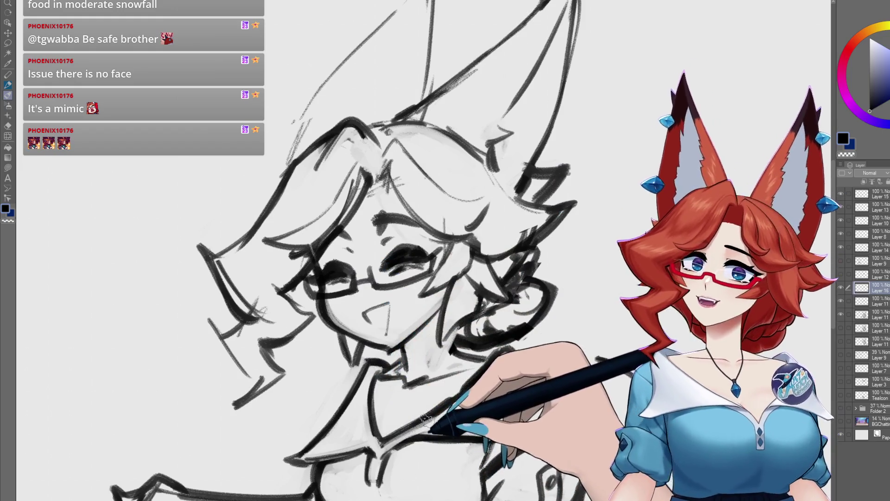
scroll(452, 332, down, 5)
scroll(452, 333, down, 8)
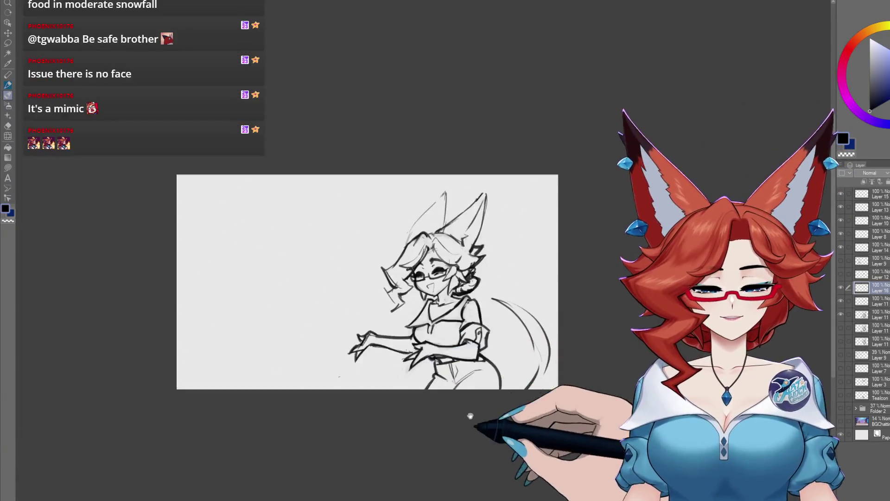
- Bring the face back into view and duplicate the current lineart layer
scroll(473, 371, up, 4)
drag(482, 378, 444, 413)
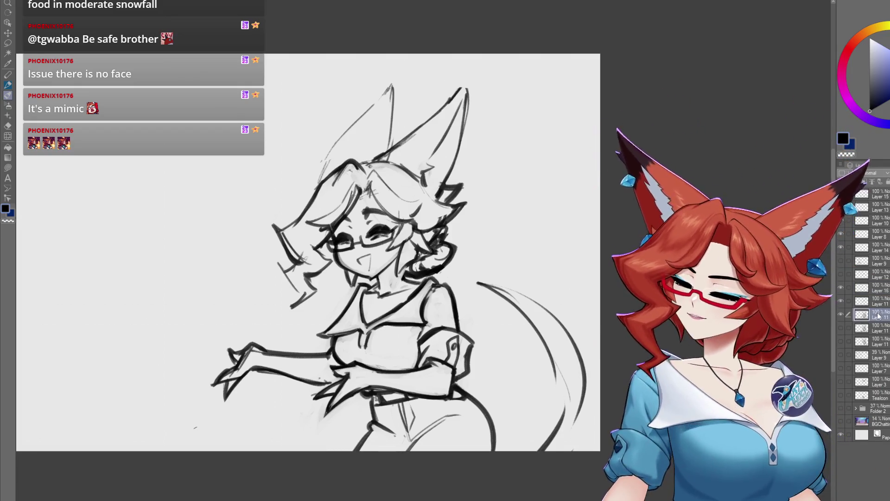
key(ctrl+j)
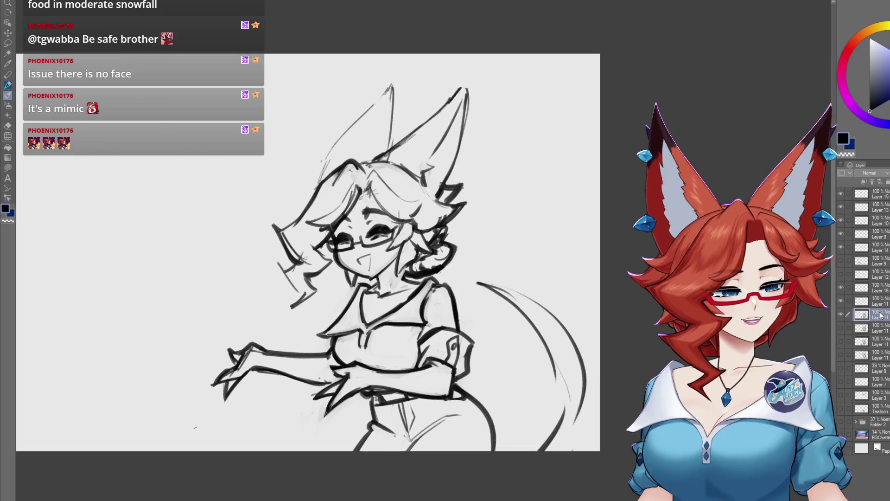
- Ink curled hair strands by the jaw and a strand over the forehead
scroll(428, 179, up, 3)
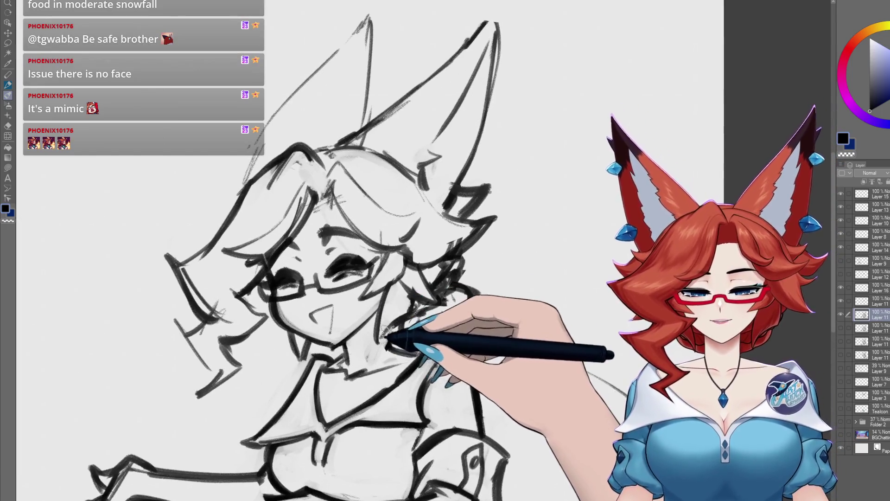
drag(385, 329, 432, 325)
drag(495, 302, 488, 319)
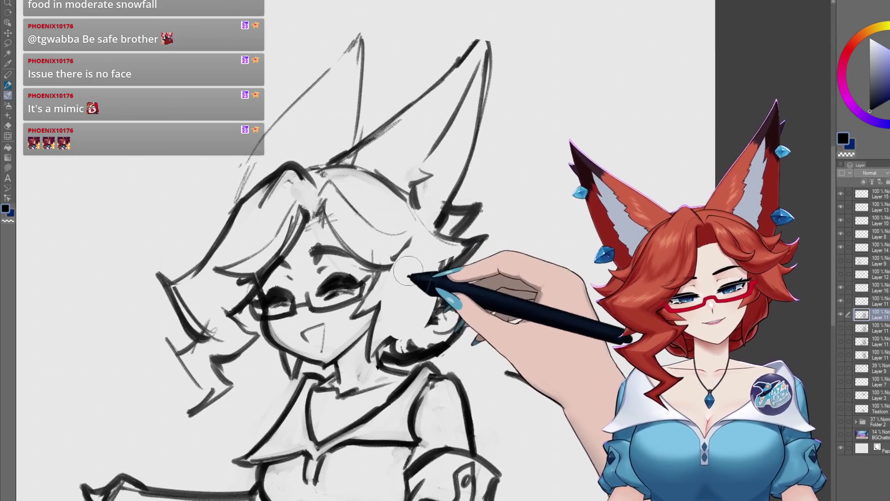
drag(365, 224, 416, 216)
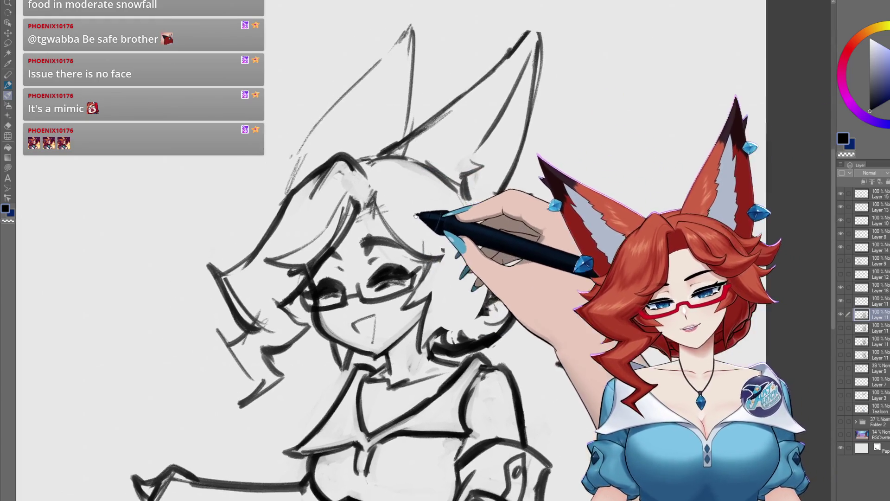
drag(418, 181, 382, 198)
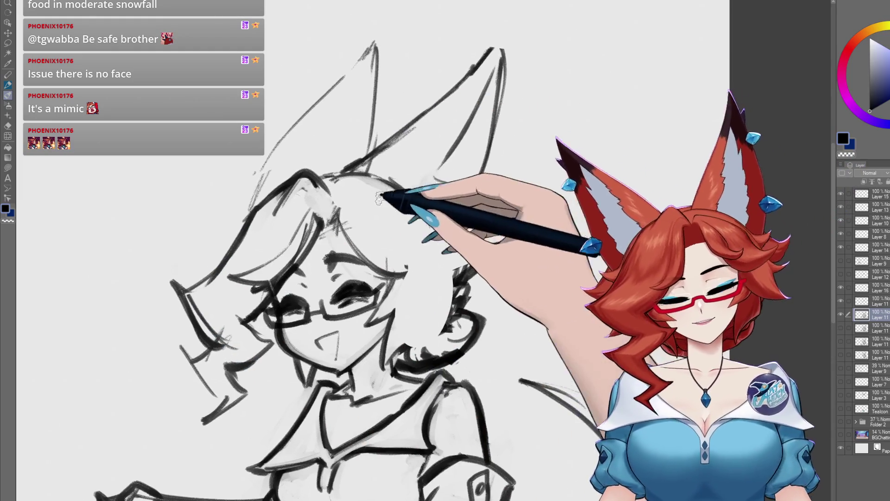
drag(441, 207, 433, 204)
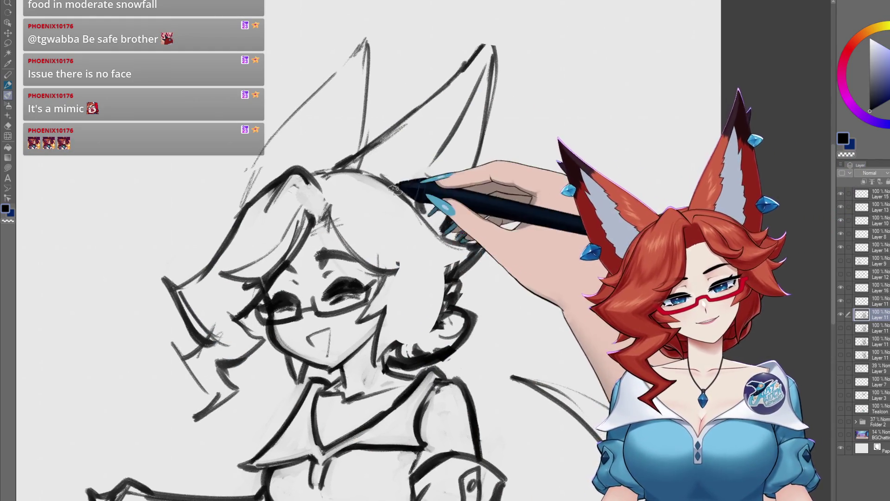
drag(456, 251, 476, 207)
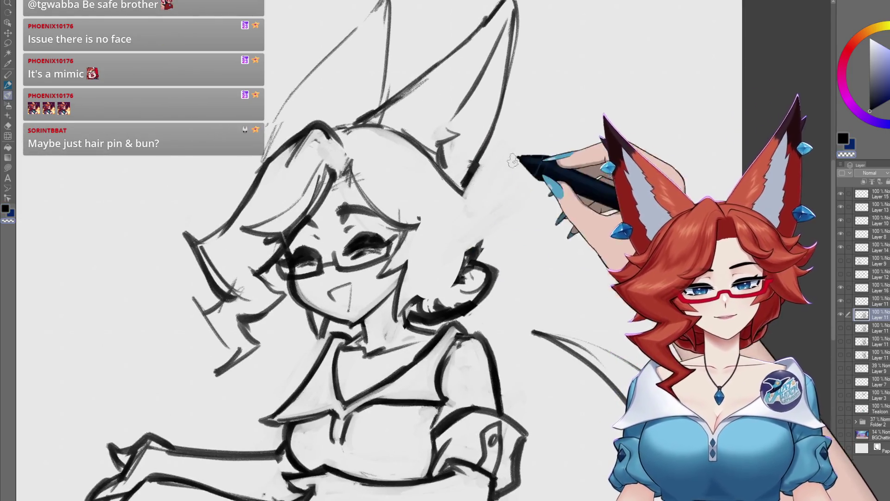
mouse_move(501, 179)
mouse_down()
mouse_move(487, 169)
mouse_move(463, 185)
mouse_up()
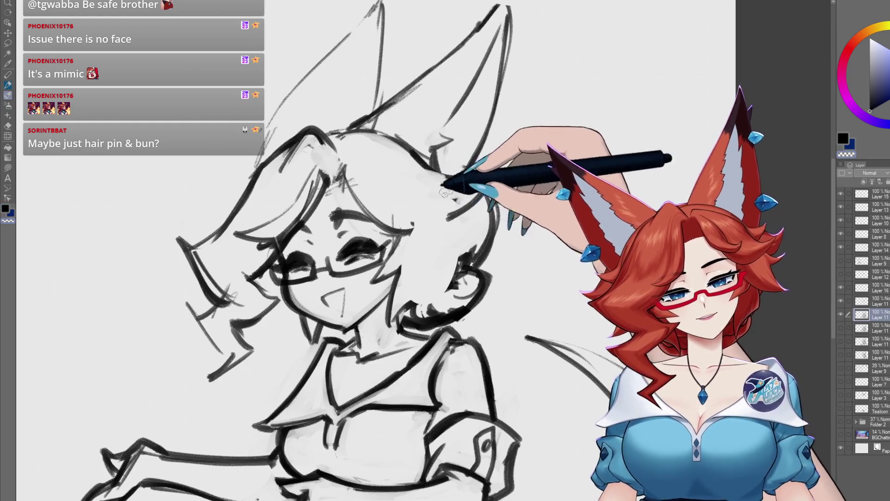
drag(472, 188, 427, 209)
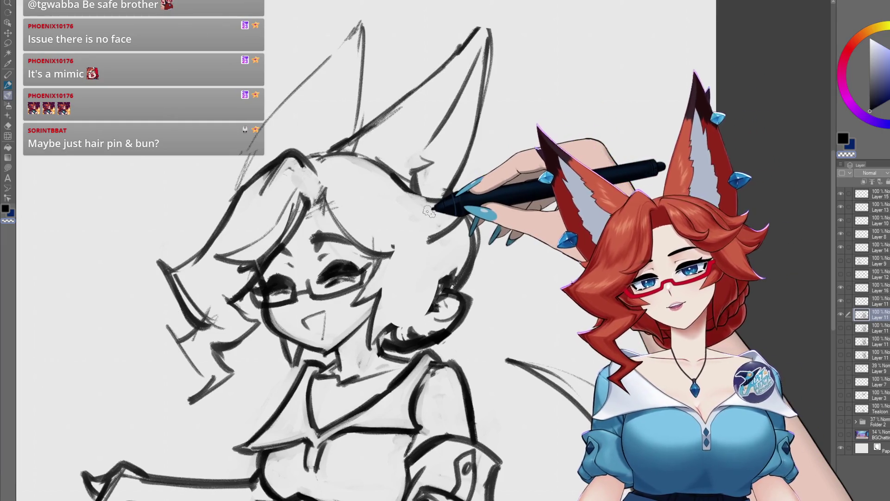
mouse_move(430, 212)
mouse_down()
mouse_move(510, 158)
mouse_move(369, 200)
mouse_up()
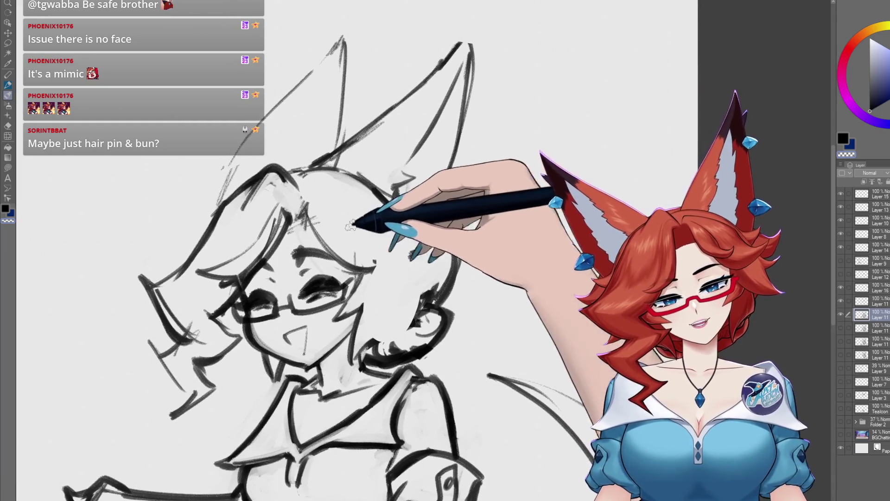
drag(325, 239, 354, 271)
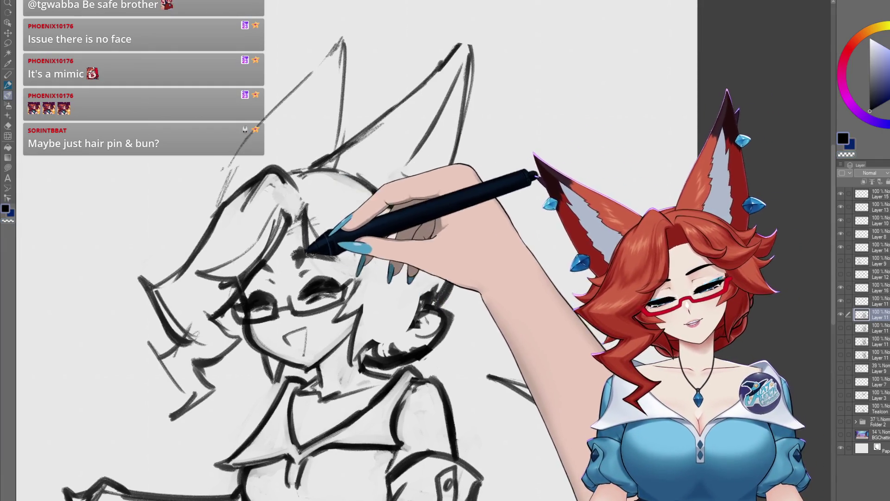
- Make the top layer in the Layer palette the working layer
scroll(364, 273, right, 1)
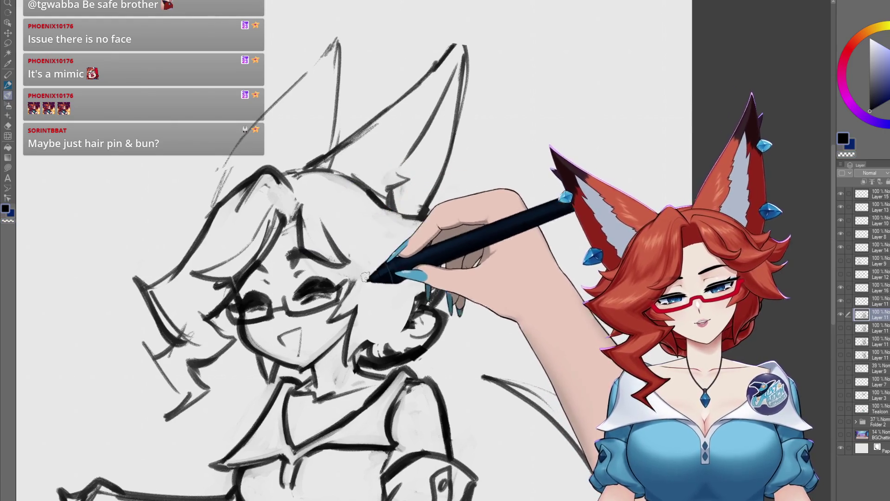
drag(353, 221, 342, 218)
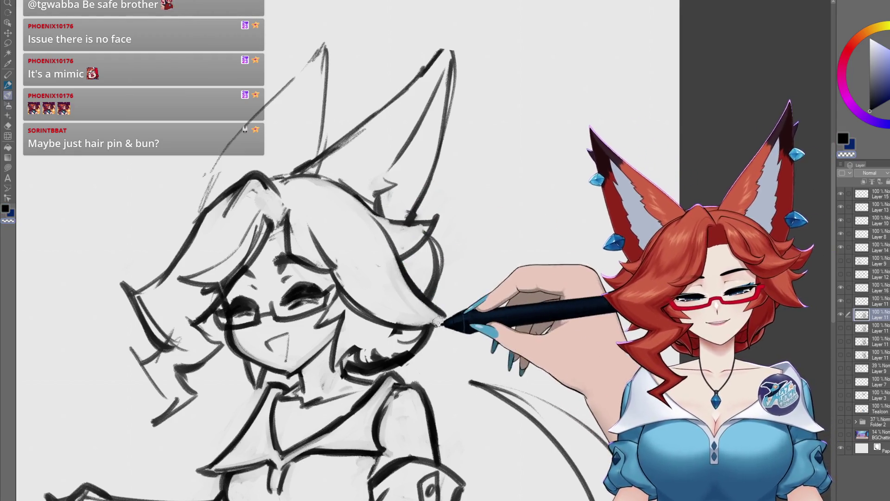
drag(353, 218, 367, 225)
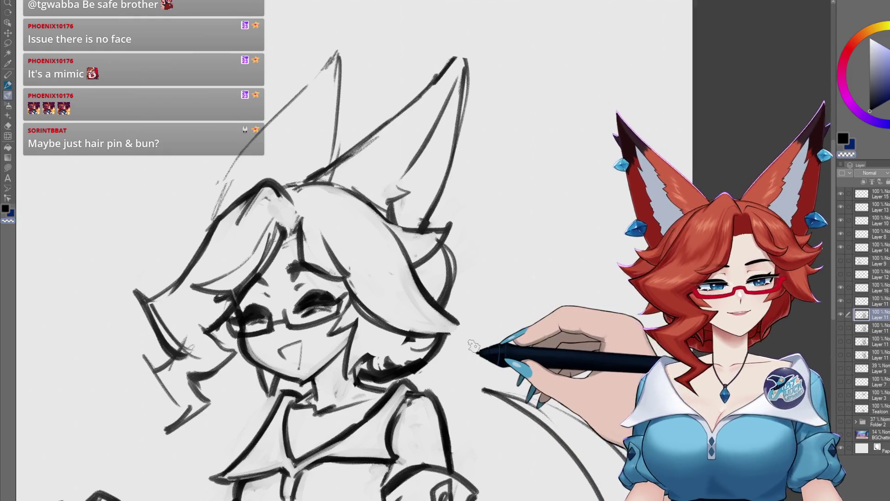
click(884, 195)
- Return to Layer 11 and erase the hair strokes on the right side
key(ctrl+z)
click(876, 330)
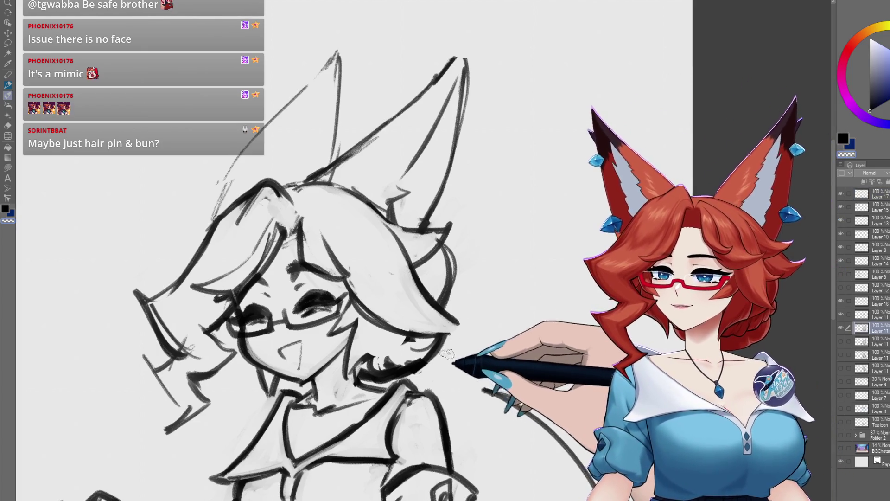
mouse_move(397, 342)
mouse_down()
mouse_move(407, 252)
mouse_move(433, 262)
mouse_move(462, 327)
mouse_up()
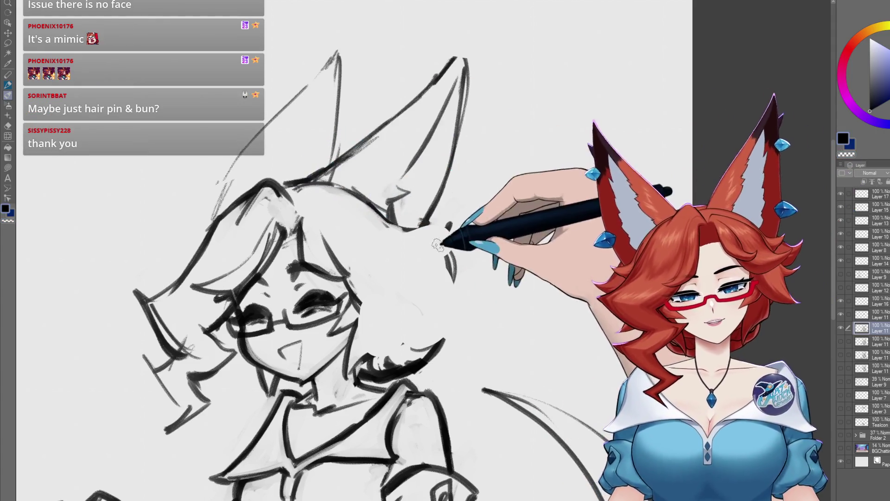
- Redraw the right side and the rounded top of the head outline, discarding the first attempt
drag(431, 223, 424, 352)
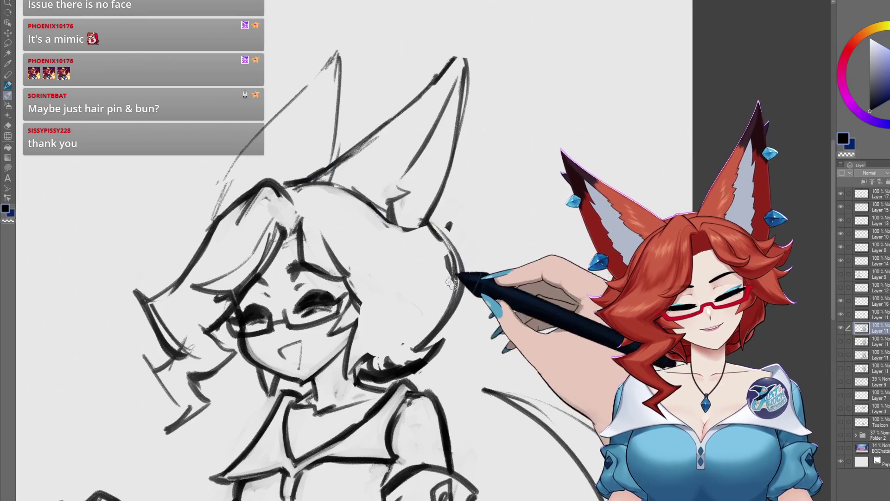
key(ctrl+z)
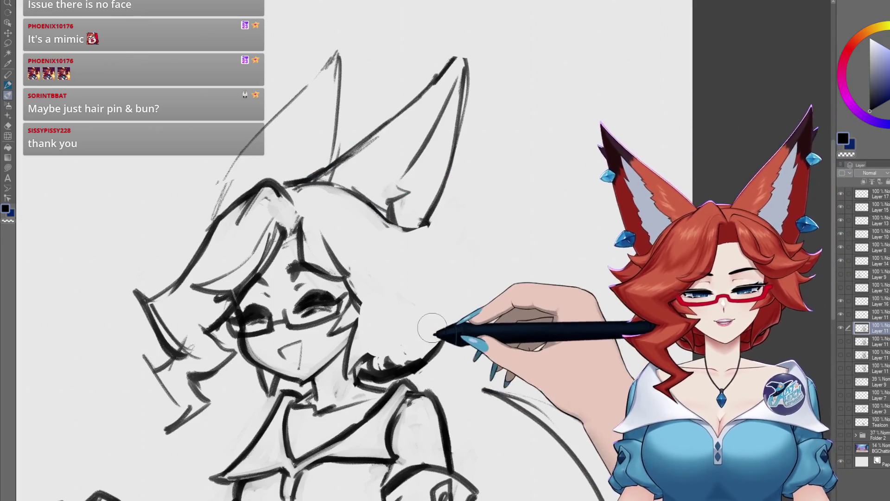
drag(445, 320, 477, 302)
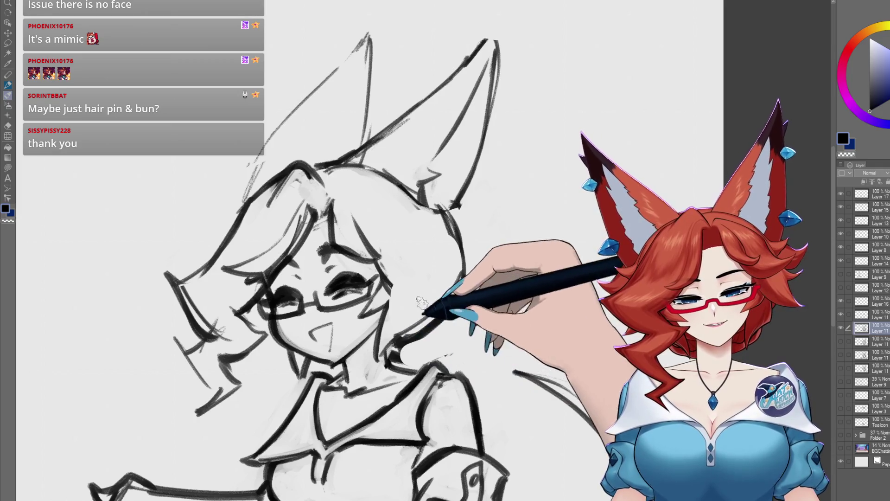
mouse_move(455, 201)
mouse_down()
mouse_move(447, 259)
mouse_move(419, 325)
mouse_up()
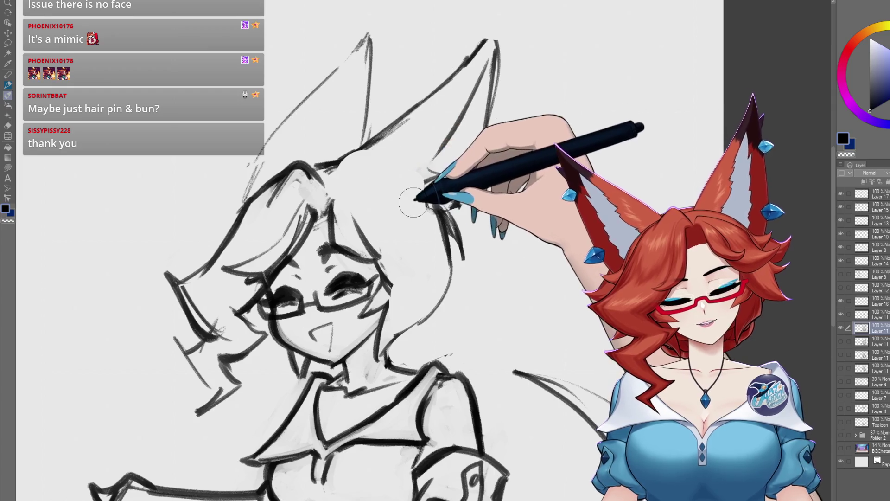
mouse_move(341, 160)
mouse_down()
mouse_move(392, 204)
mouse_move(429, 211)
mouse_up()
drag(426, 257, 451, 336)
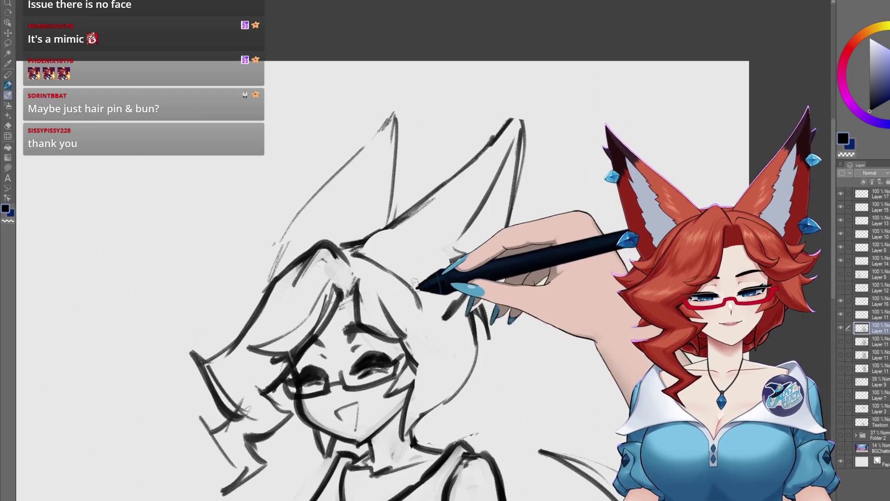
- Erase the old right ear and redraw it as a tall diagonal point
key(e)
drag(510, 122, 524, 170)
key(p)
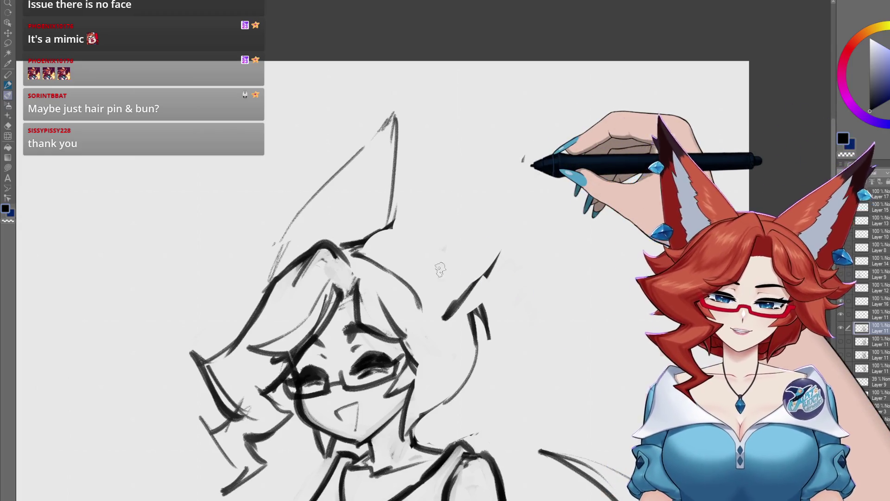
drag(367, 244, 457, 160)
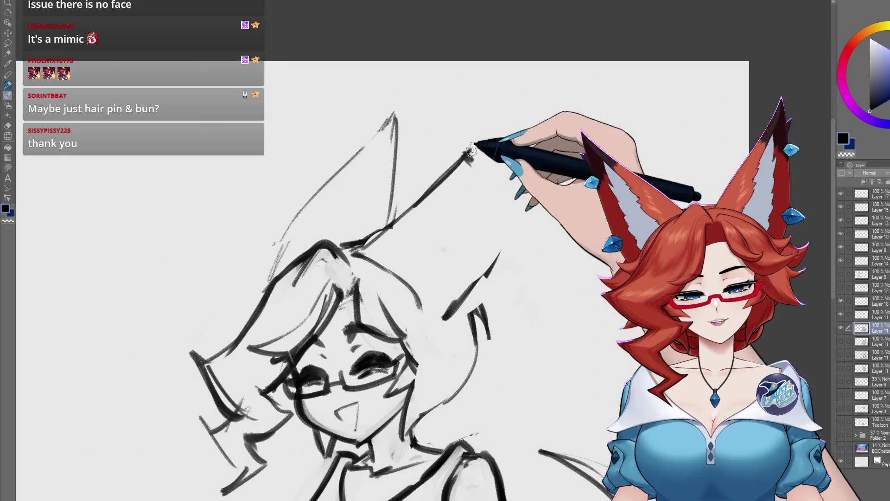
drag(397, 219, 487, 141)
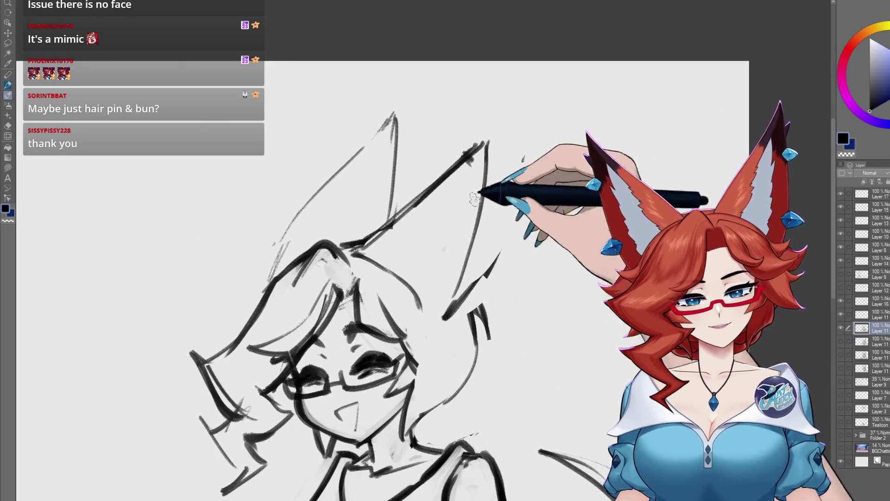
- Erase the left ear's outline and redraw it as a sharper point
key(e)
mouse_move(398, 208)
mouse_down()
mouse_move(354, 149)
mouse_move(265, 252)
mouse_up()
key(p)
mouse_move(267, 288)
mouse_down()
mouse_move(289, 238)
mouse_move(341, 165)
mouse_move(372, 224)
mouse_up()
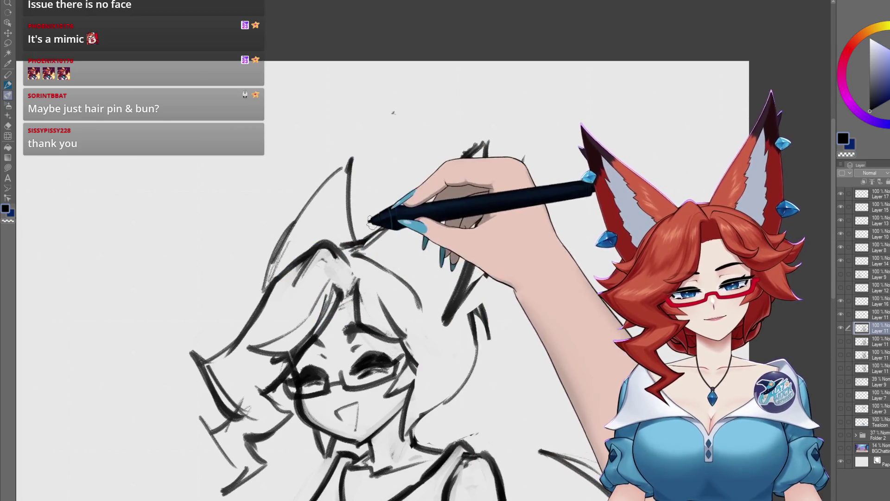
- Erase stray strokes at the right ear and add curved strokes on the head's right side
key(e)
drag(483, 306, 499, 369)
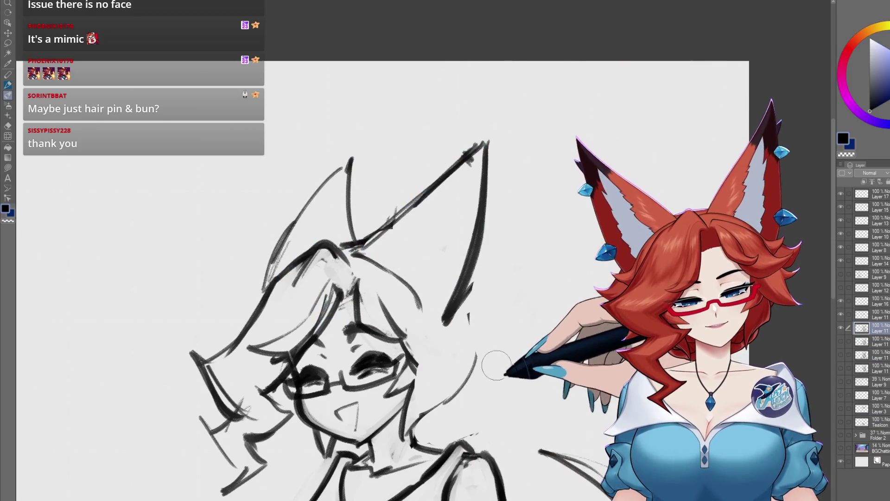
key(p)
mouse_move(449, 313)
mouse_down()
mouse_move(469, 214)
mouse_move(461, 304)
mouse_up()
drag(490, 235, 464, 306)
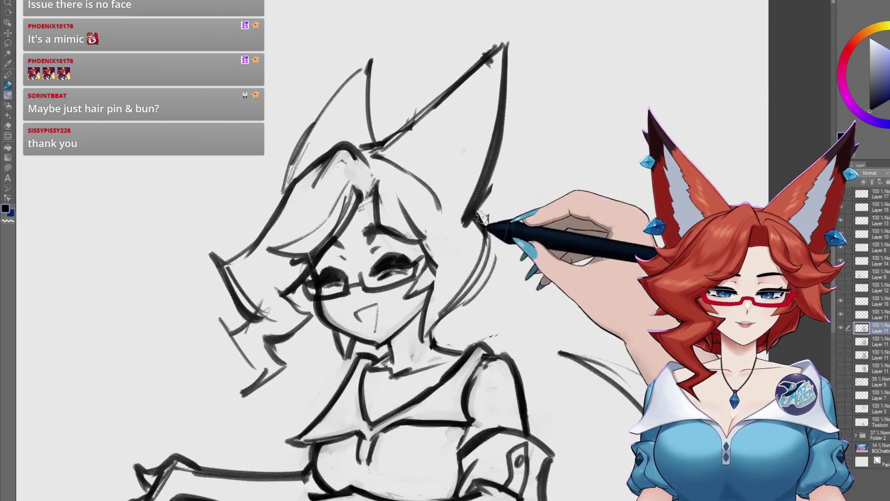
- Draw a spiky hair strand beside the right ear and a low bun at the nape
drag(491, 253, 481, 221)
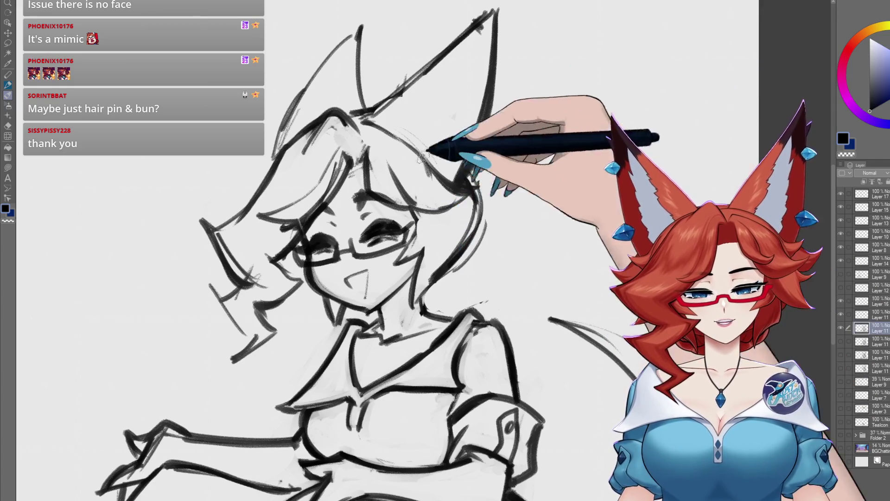
drag(482, 185, 505, 170)
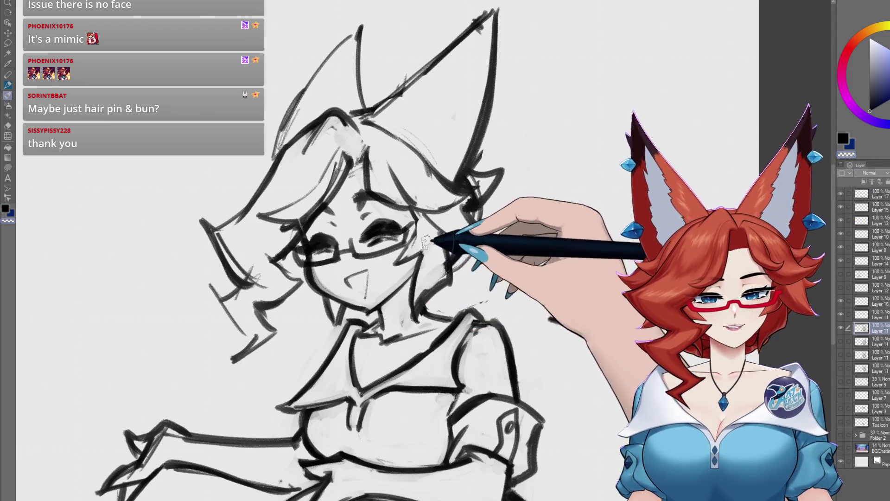
drag(426, 245, 451, 274)
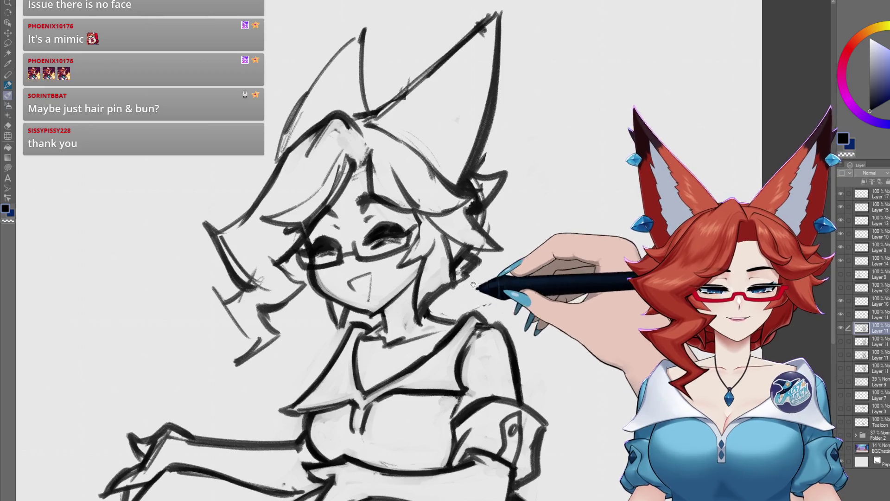
- Add a new raster layer above Layer 11
drag(473, 285, 476, 277)
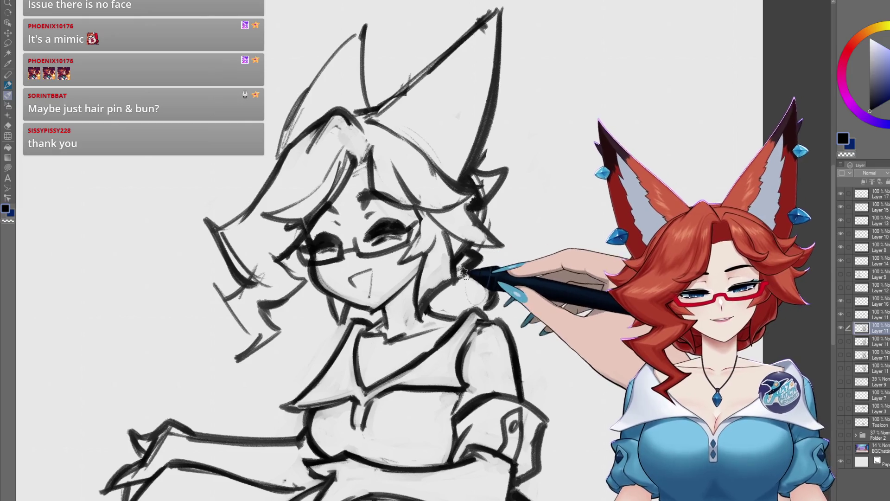
drag(493, 301, 500, 306)
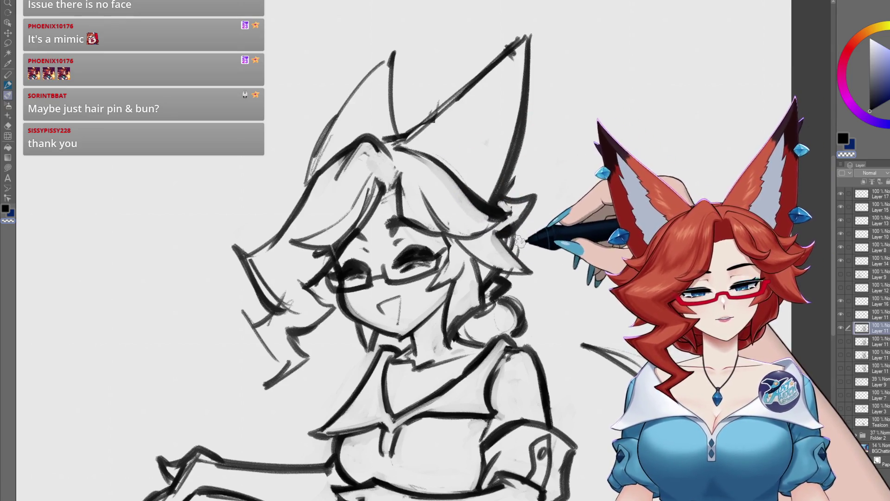
mouse_move(520, 368)
mouse_down()
mouse_move(488, 348)
mouse_move(506, 309)
mouse_move(489, 284)
mouse_move(465, 291)
mouse_move(475, 288)
mouse_up()
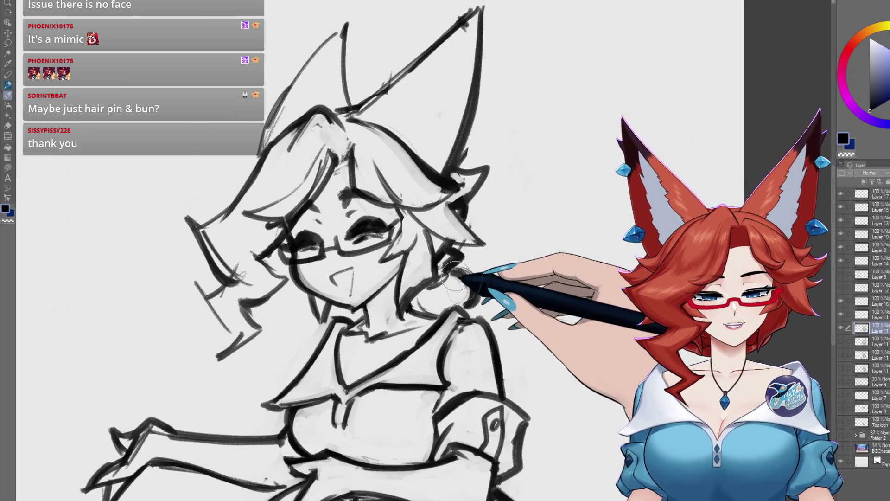
click(863, 181)
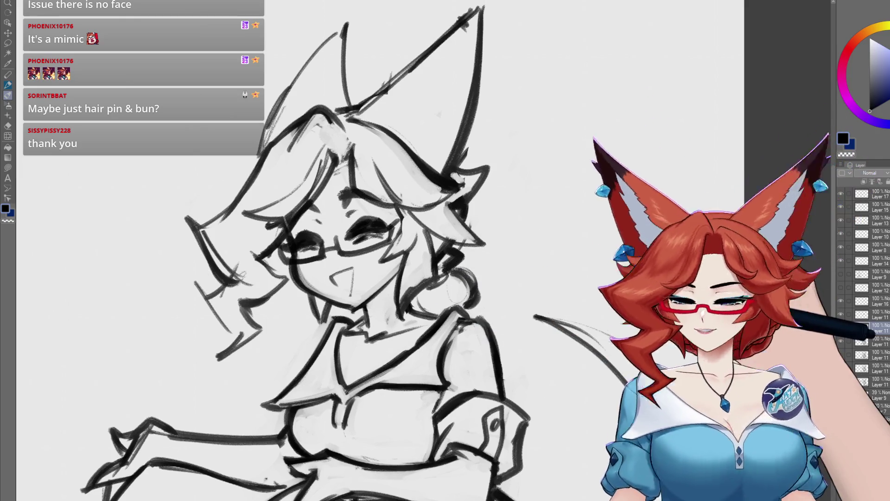
- Sketch short zigzag strokes of a hair pin jutting right from the bun beside the neck
drag(496, 292, 495, 306)
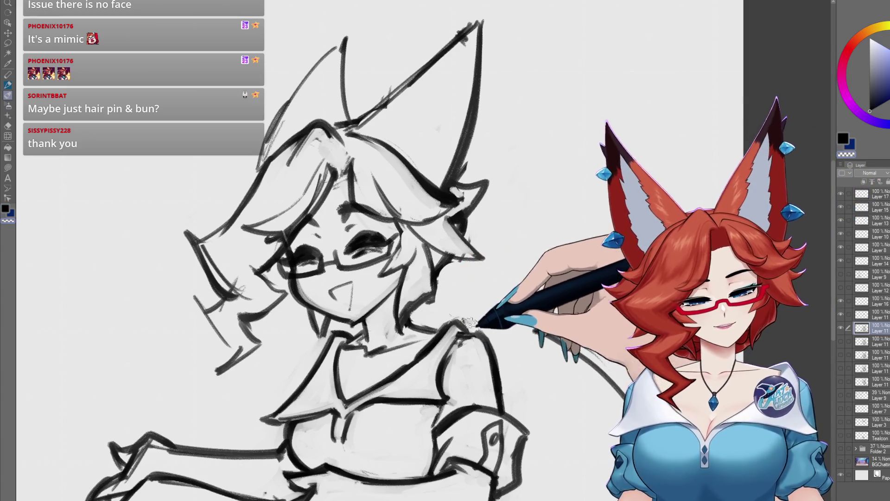
drag(466, 320, 475, 309)
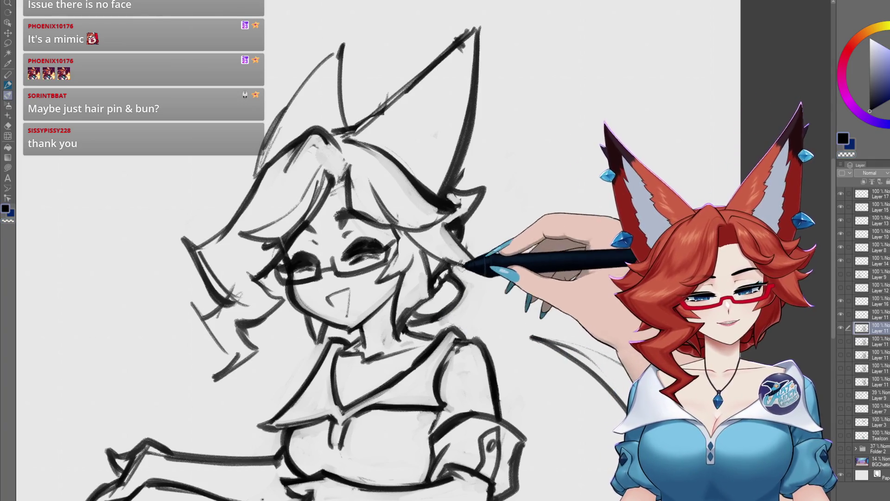
scroll(484, 217, down, 2)
drag(425, 273, 504, 315)
scroll(504, 315, up, 2)
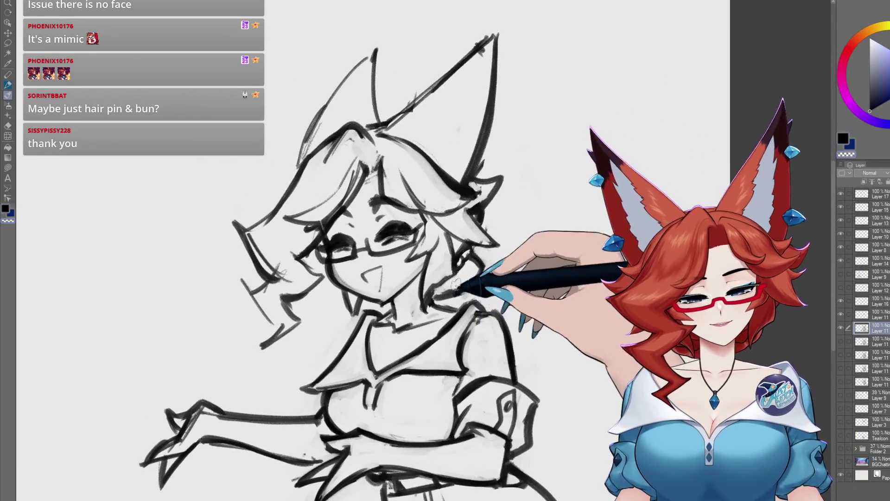
drag(482, 266, 450, 282)
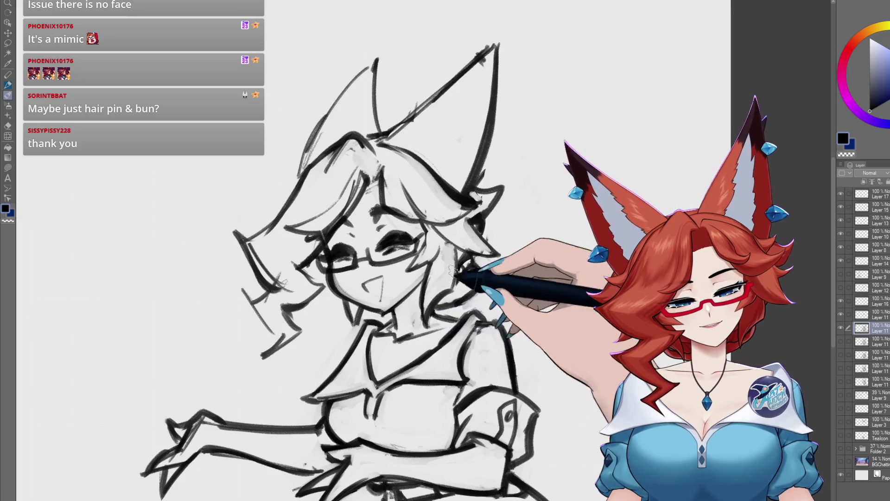
drag(465, 245, 519, 262)
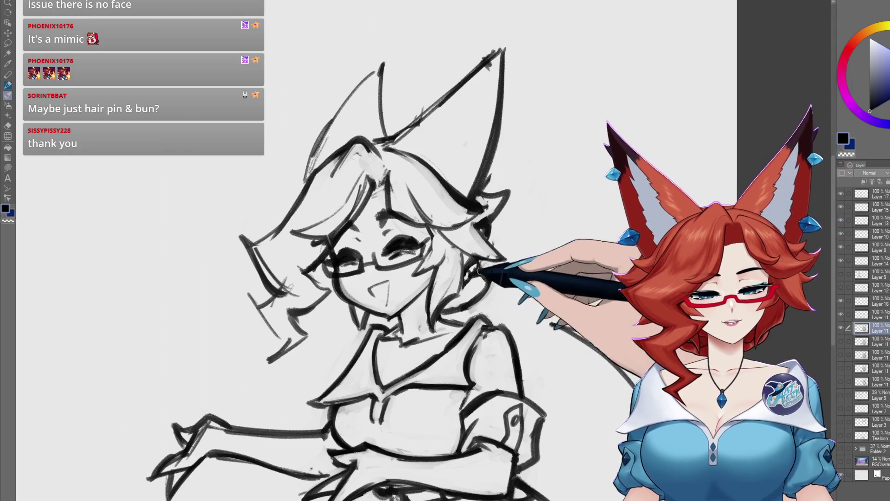
drag(542, 237, 560, 254)
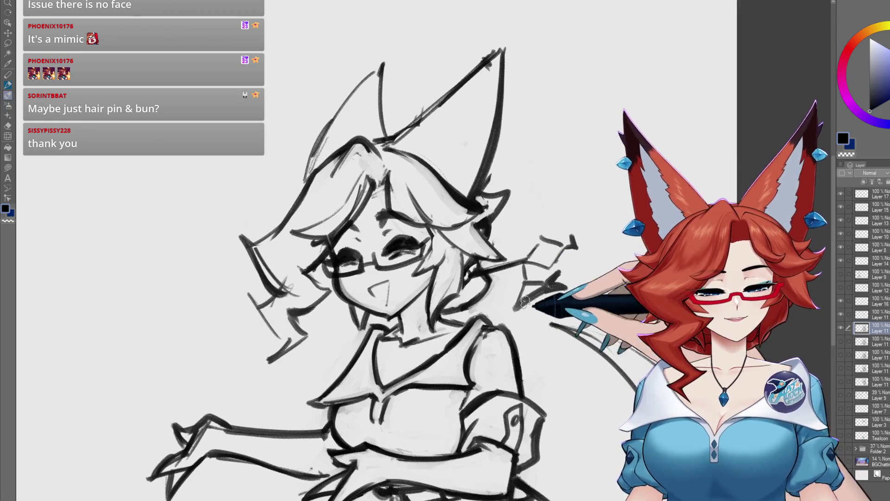
- Add a thick dark hair stroke and trace the hair outline down the head's left side
mouse_move(567, 289)
mouse_down()
mouse_move(594, 297)
mouse_move(587, 308)
mouse_up()
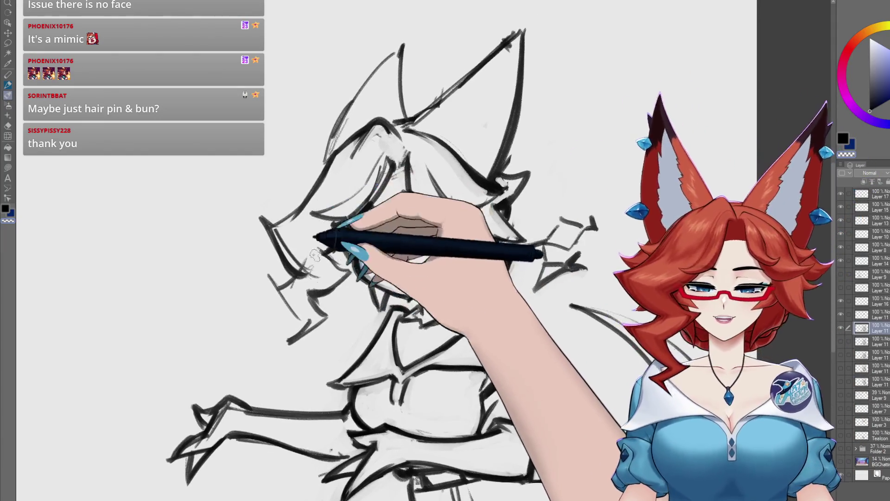
drag(553, 230, 555, 277)
drag(395, 183, 398, 195)
drag(398, 238, 394, 214)
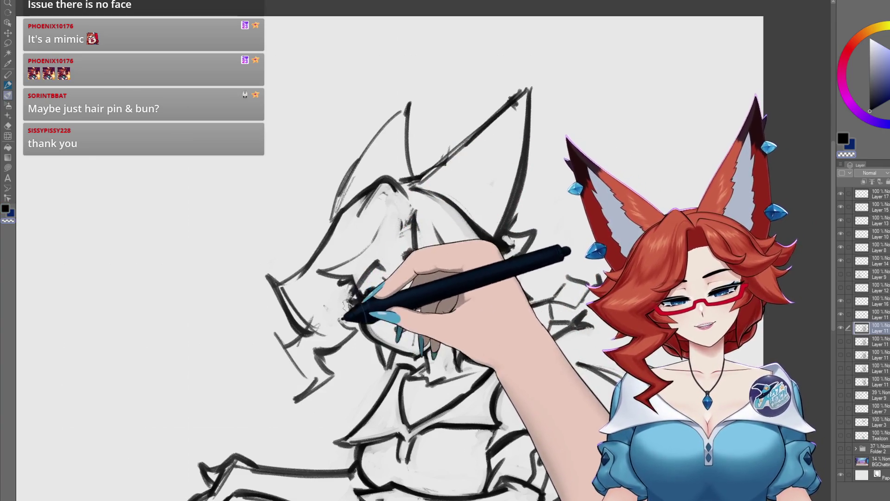
scroll(371, 309, up, 1)
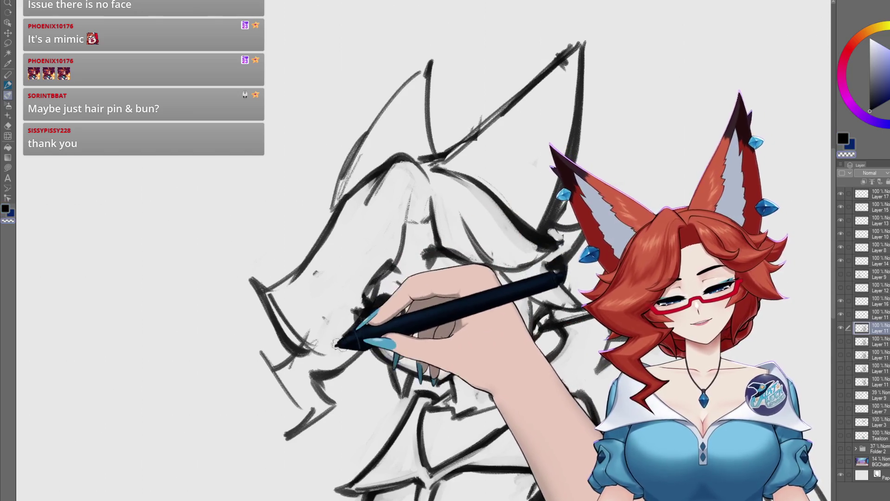
drag(315, 285, 298, 300)
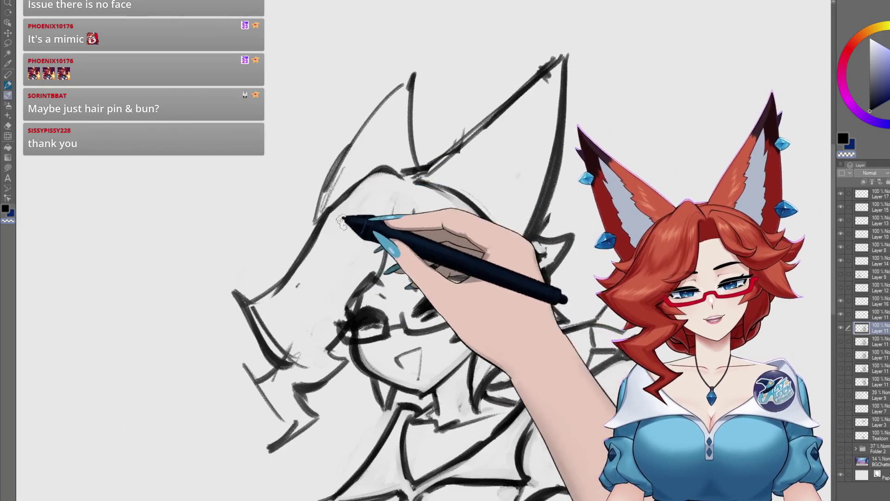
drag(368, 173, 323, 227)
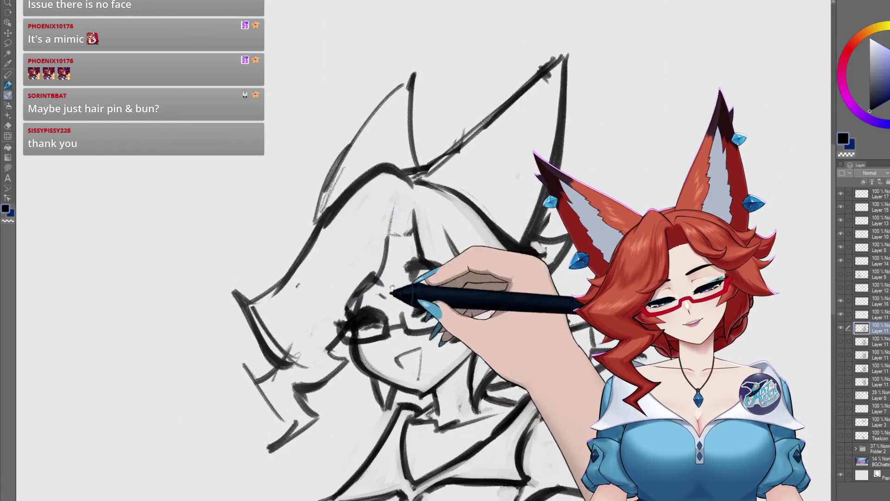
- Ink the left hair edge, jaw, mouth and neck lines, then zoom out to check the figure
scroll(468, 364, down, 5)
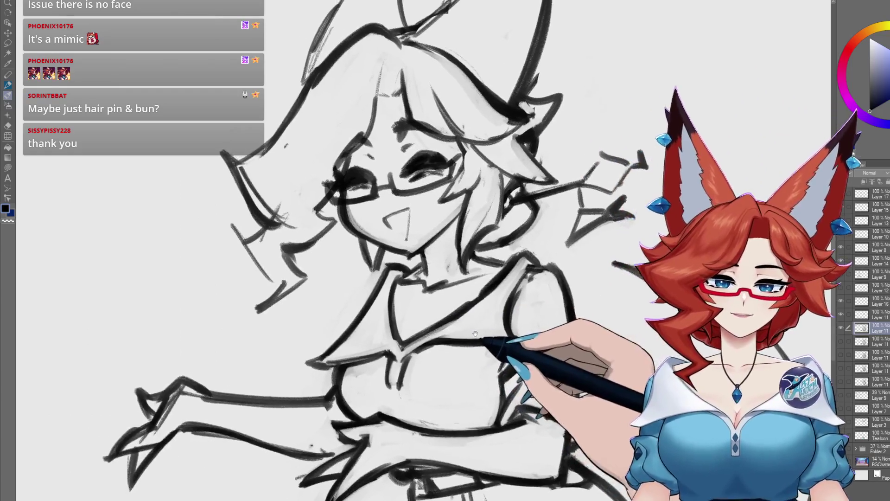
scroll(469, 363, up, 5)
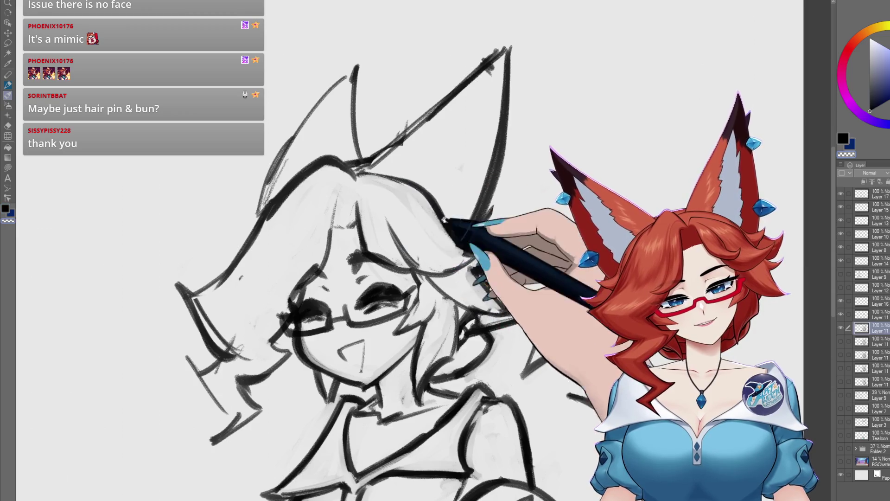
scroll(444, 219, left, 3)
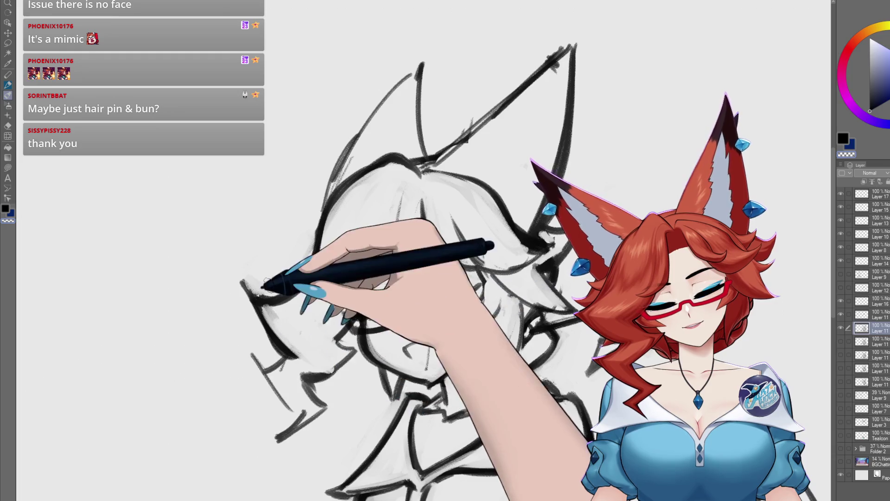
drag(428, 407, 419, 398)
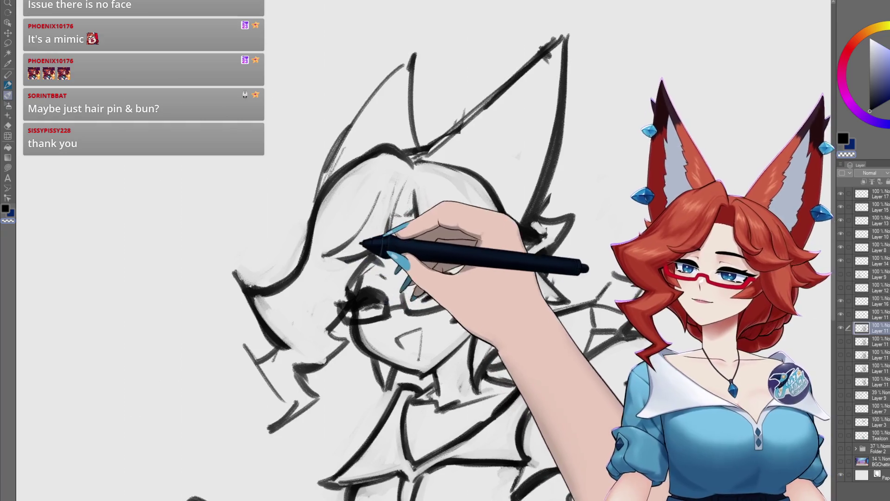
drag(359, 242, 365, 238)
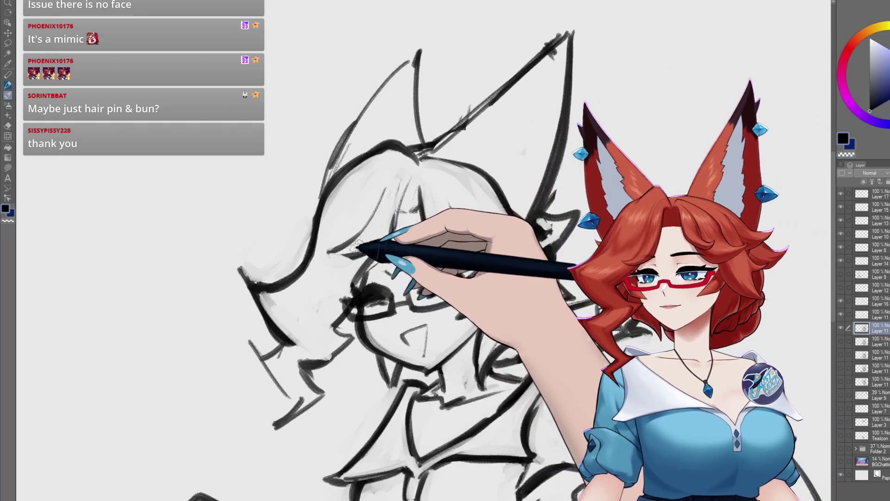
mouse_move(444, 253)
mouse_down()
mouse_move(401, 258)
mouse_move(373, 243)
mouse_move(352, 258)
mouse_up()
drag(323, 284, 309, 301)
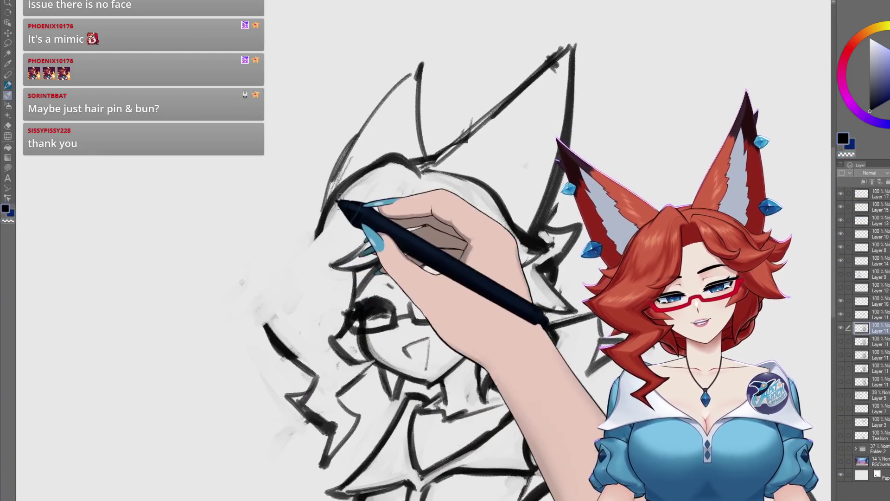
mouse_move(326, 220)
mouse_down()
mouse_move(245, 311)
mouse_move(292, 370)
mouse_up()
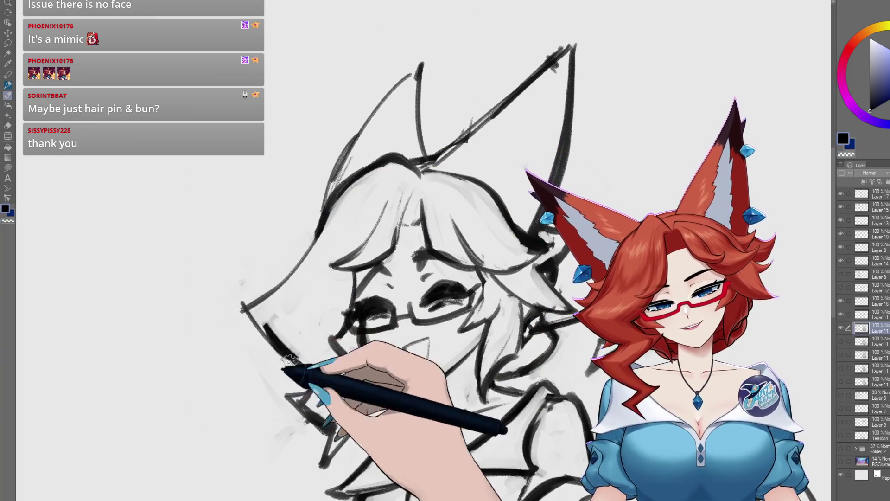
drag(271, 322, 324, 420)
drag(352, 325, 462, 392)
key(ctrl+minus)
key(ctrl+minus)
key(ctrl+minus)
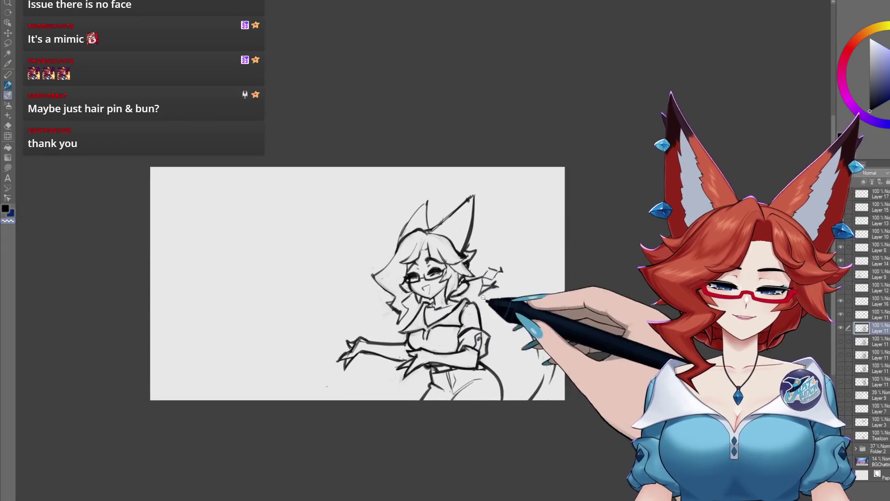
- Zoom in on the face and stroke over the glasses and closed eyes in bolder ink
scroll(505, 332, up, 3)
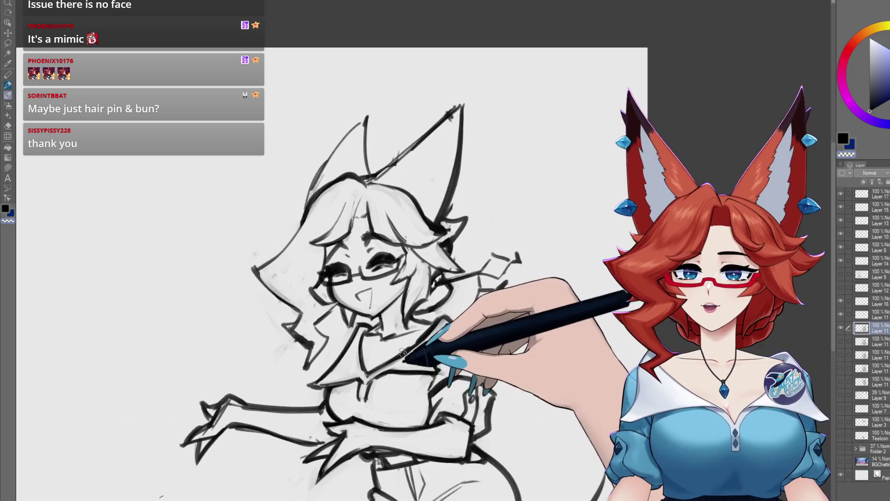
key(ctrl+plus)
drag(437, 302, 462, 291)
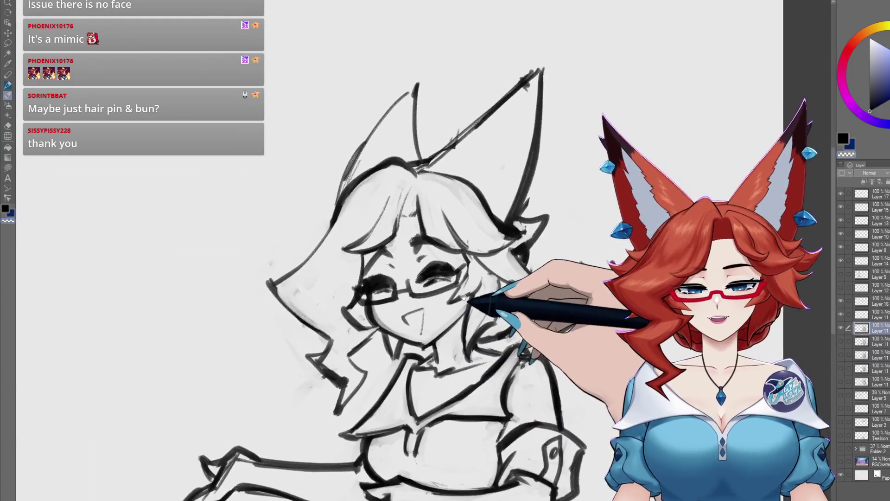
scroll(453, 319, down, 3)
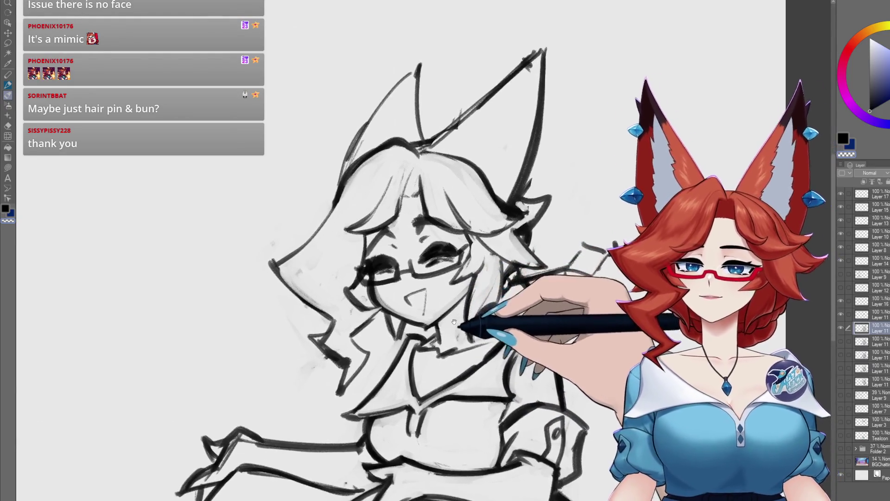
drag(447, 332, 467, 356)
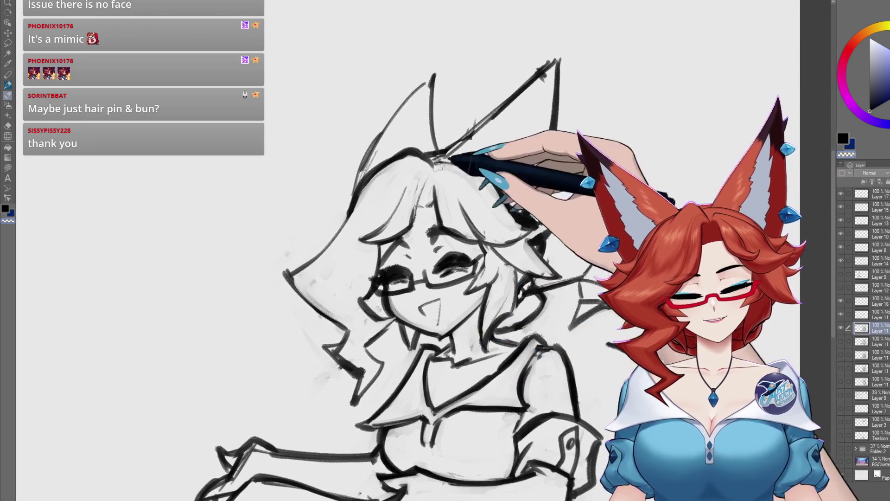
mouse_move(354, 223)
mouse_down()
mouse_move(324, 215)
mouse_move(362, 192)
mouse_up()
drag(332, 235, 321, 234)
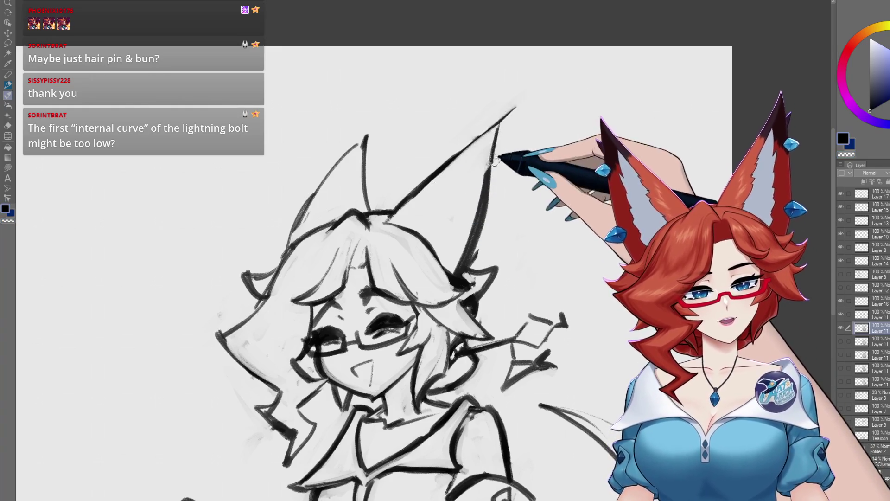
drag(536, 269, 540, 237)
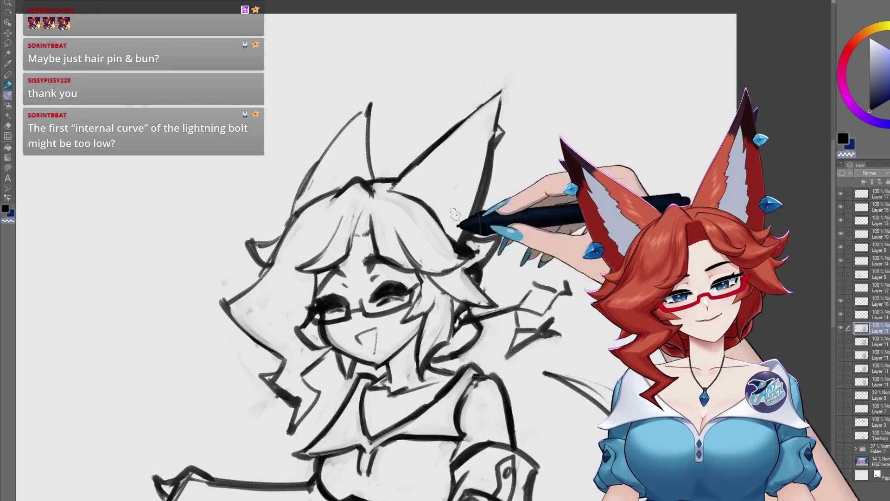
drag(451, 175, 501, 177)
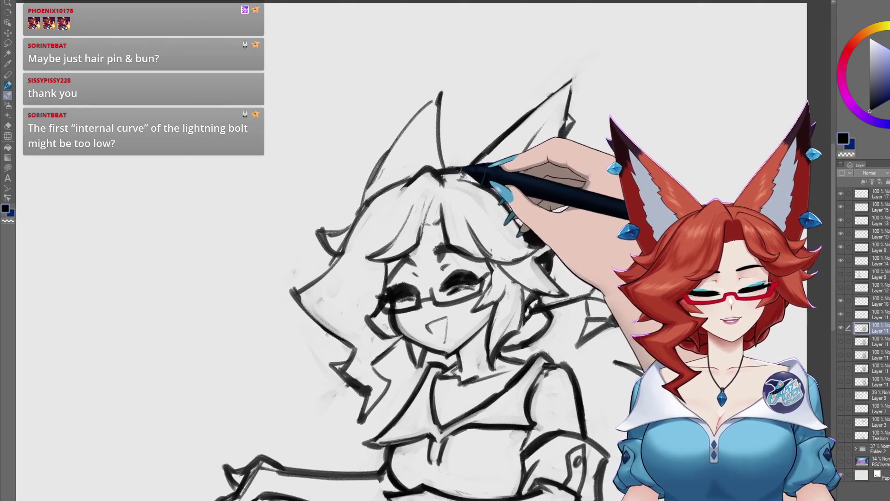
drag(552, 269, 543, 266)
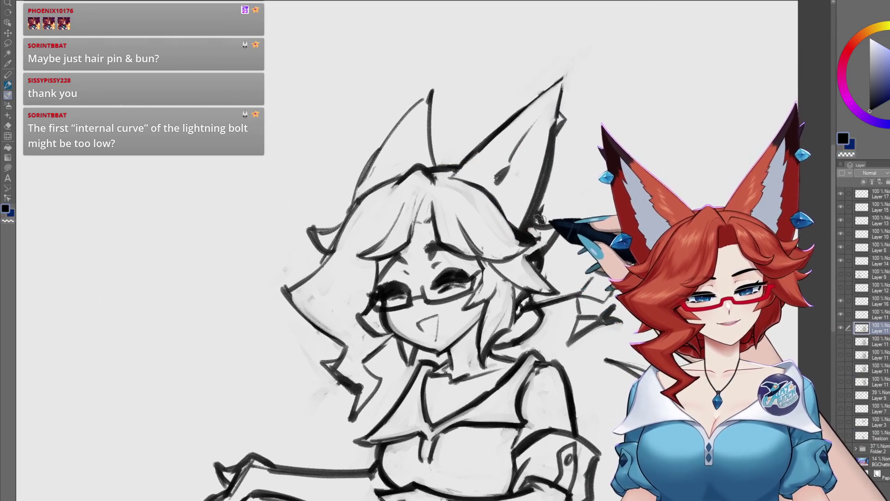
scroll(457, 170, down, 5)
scroll(355, 211, up, 7)
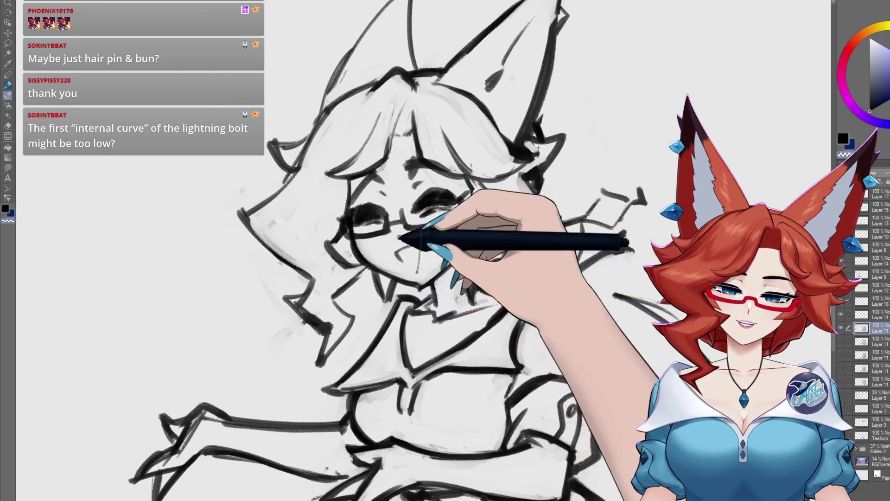
drag(371, 237, 324, 281)
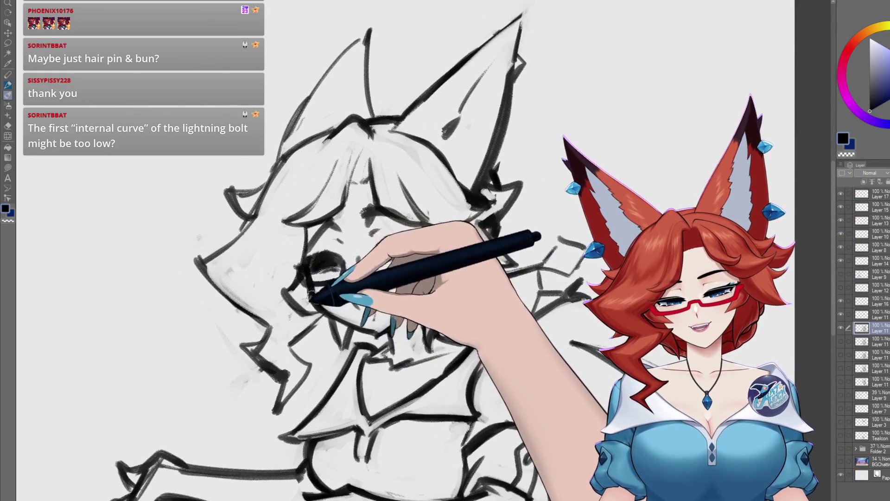
mouse_move(304, 273)
mouse_down()
mouse_move(328, 308)
mouse_move(368, 308)
mouse_move(348, 298)
mouse_move(373, 321)
mouse_up()
scroll(374, 321, down, 5)
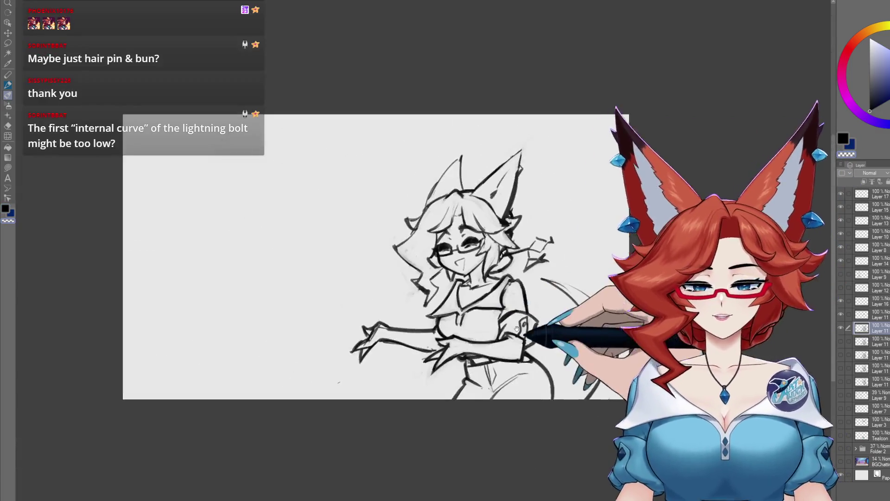
- Select the layer one row above and move in close on the face and glasses
scroll(533, 352, up, 4)
scroll(500, 292, up, 1)
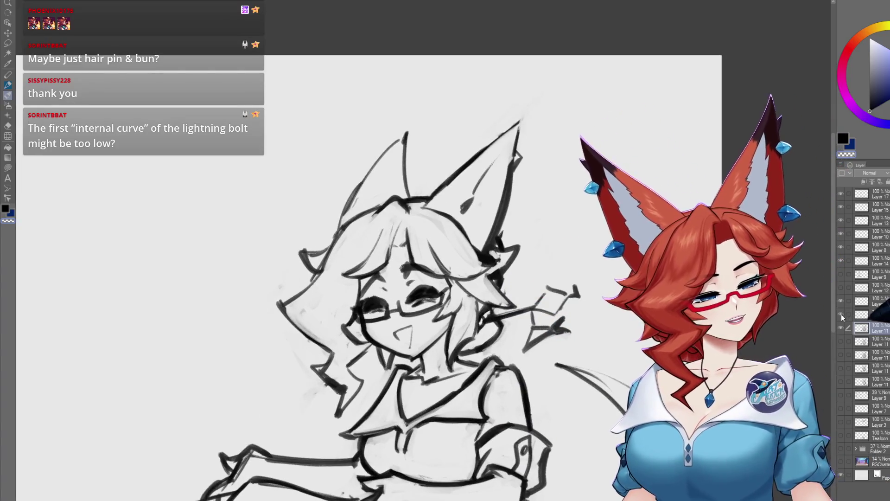
click(872, 316)
scroll(343, 299, up, 2)
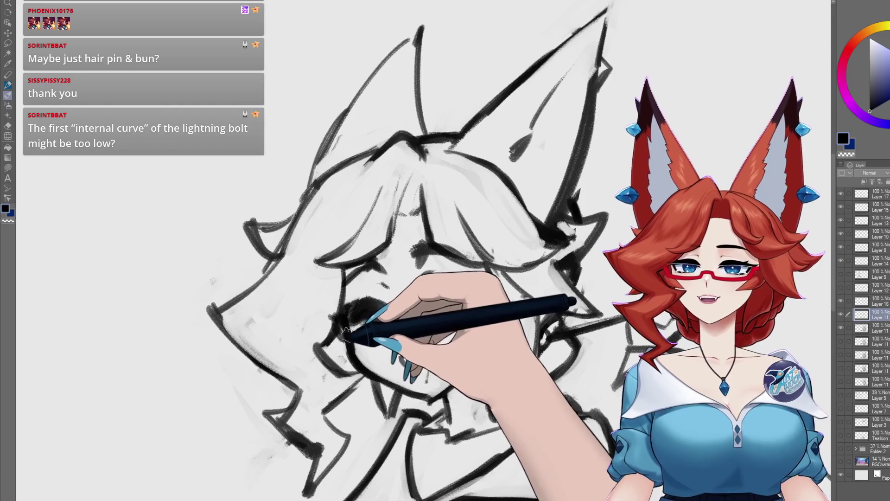
drag(348, 342, 397, 314)
drag(330, 296, 326, 309)
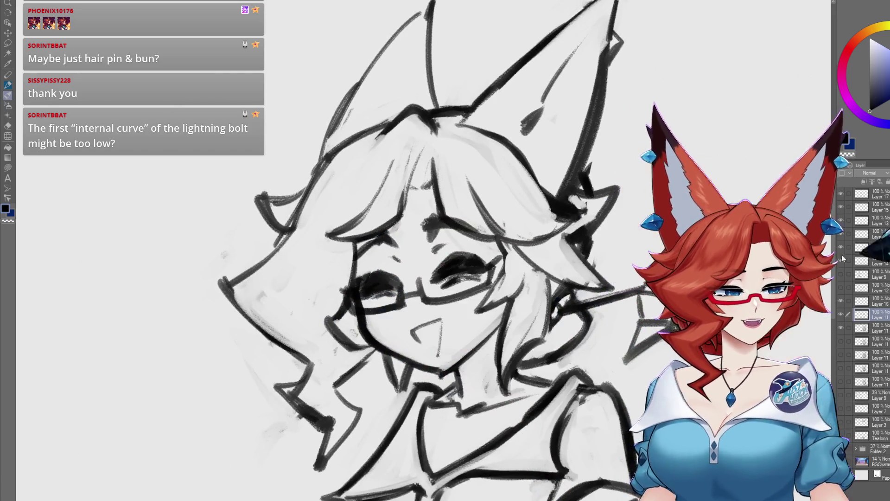
mouse_move(454, 295)
mouse_down()
mouse_move(343, 255)
mouse_move(388, 315)
mouse_up()
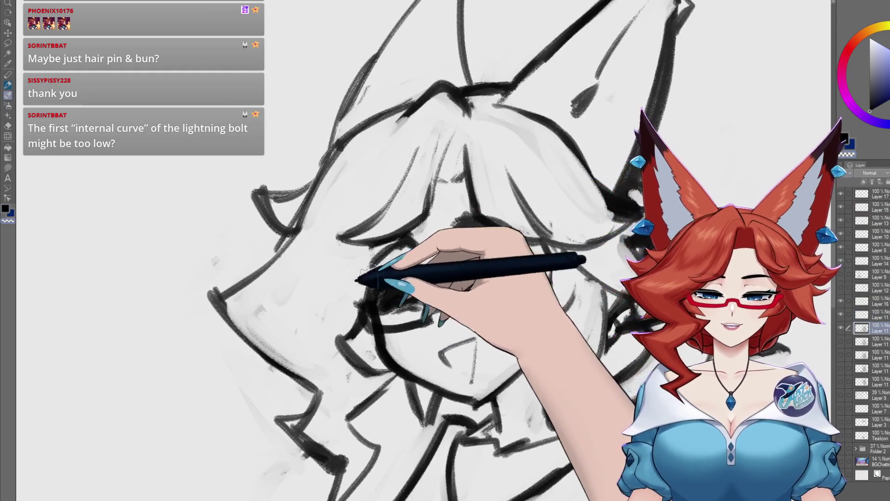
mouse_move(380, 288)
mouse_down()
mouse_move(391, 299)
mouse_move(408, 294)
mouse_move(325, 323)
mouse_up()
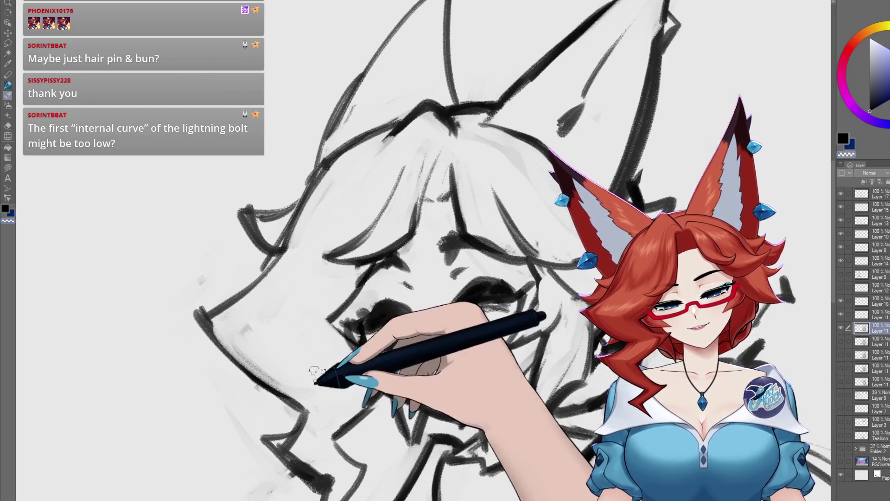
drag(368, 347, 357, 304)
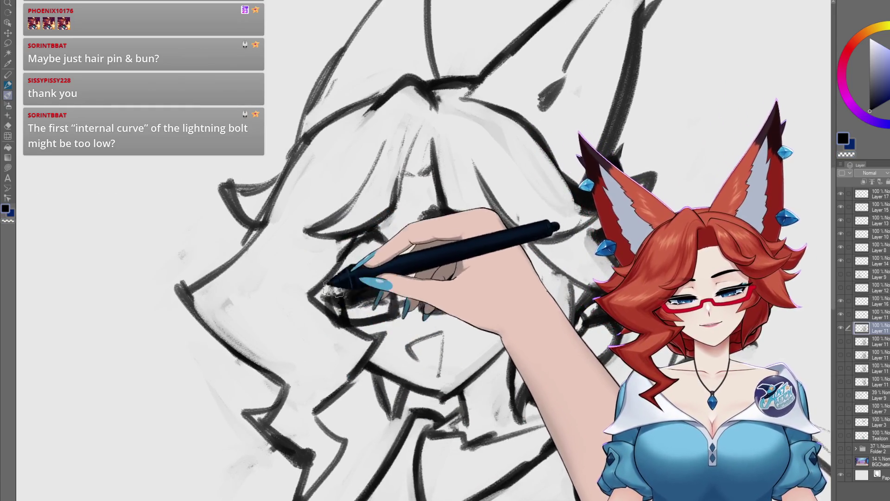
scroll(341, 304, down, 2)
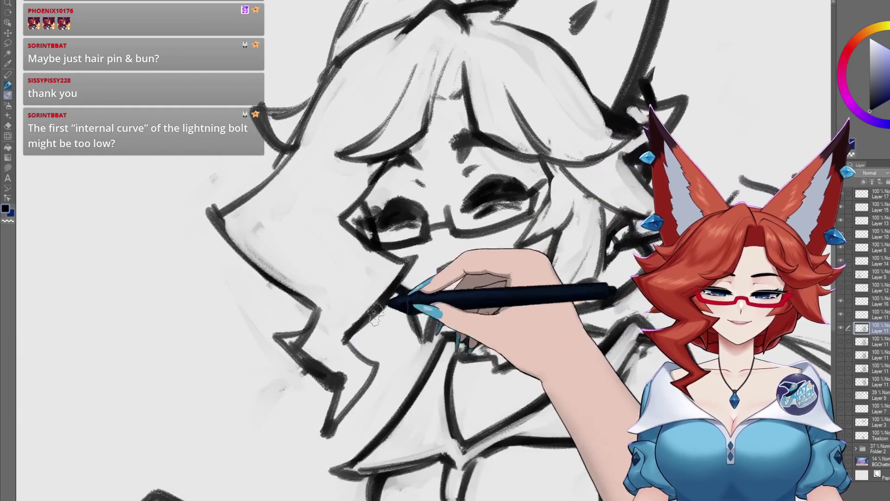
scroll(360, 317, down, 5)
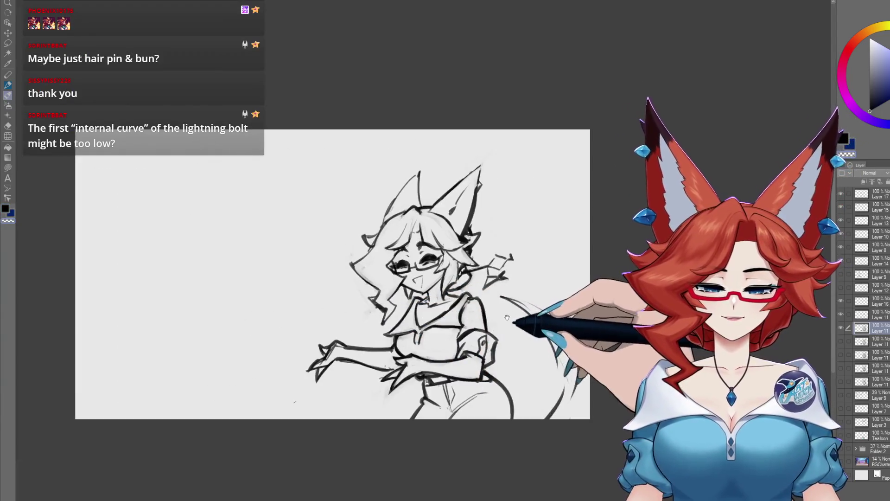
- Sketch curved guide lines to the left of the face
scroll(463, 320, up, 5)
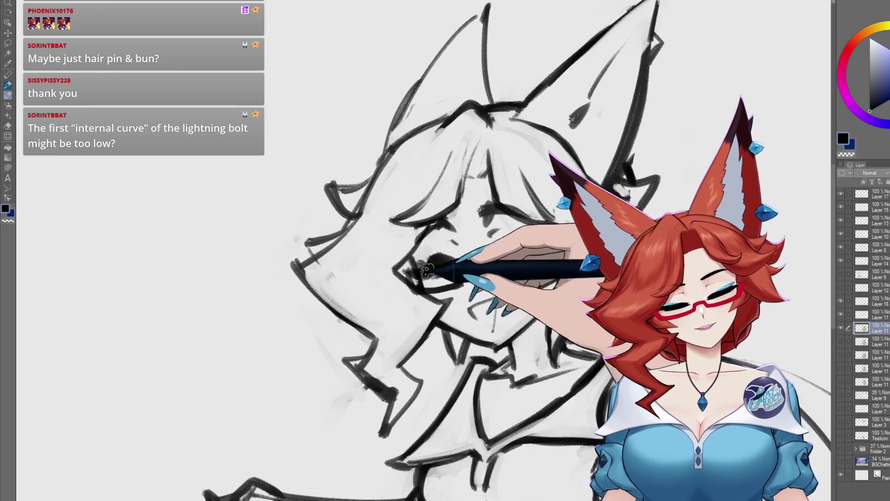
drag(399, 269, 251, 167)
mouse_move(482, 241)
mouse_down()
mouse_move(469, 253)
mouse_move(279, 135)
mouse_move(348, 199)
mouse_move(427, 203)
mouse_move(320, 234)
mouse_up()
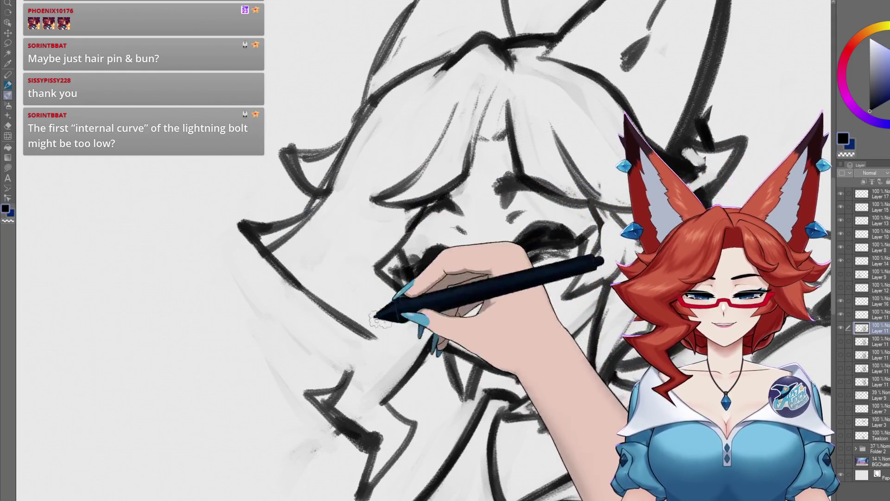
- Erase the rough lower-left hair stroke and redraw the jaw and hair lines in bolder ink
drag(375, 348, 387, 322)
mouse_move(350, 364)
mouse_down()
mouse_move(358, 378)
mouse_move(383, 348)
mouse_up()
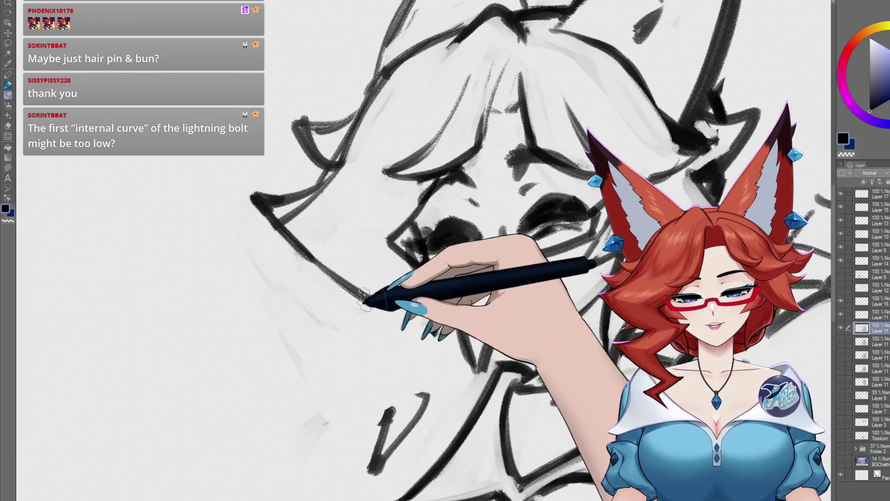
drag(354, 313, 394, 371)
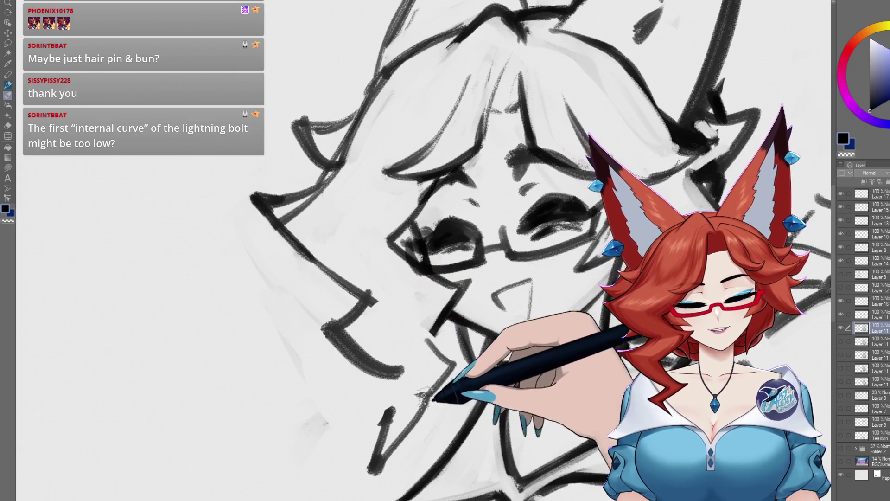
mouse_move(393, 409)
mouse_down()
mouse_move(397, 433)
mouse_move(447, 417)
mouse_move(387, 477)
mouse_up()
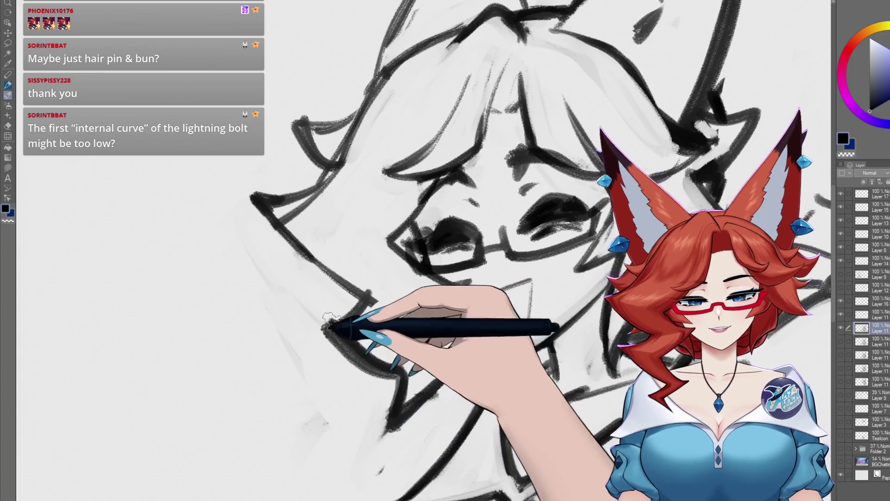
scroll(327, 323, down, 6)
scroll(453, 338, up, 4)
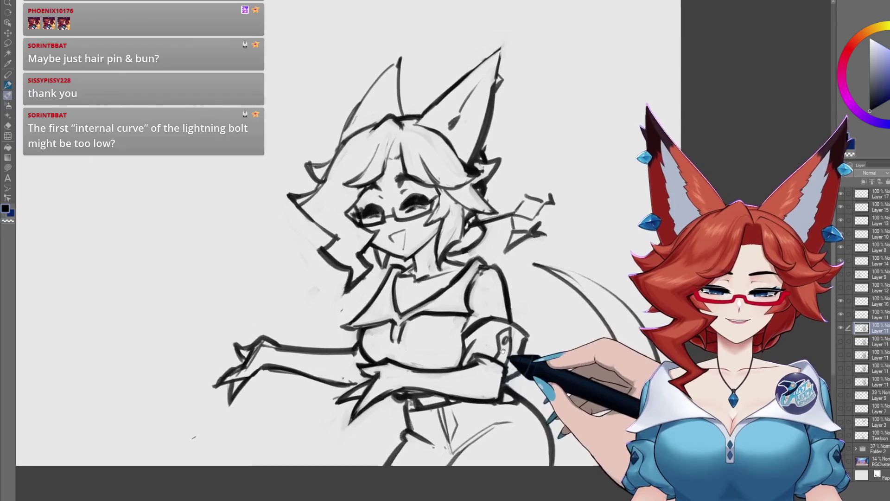
drag(502, 351, 508, 357)
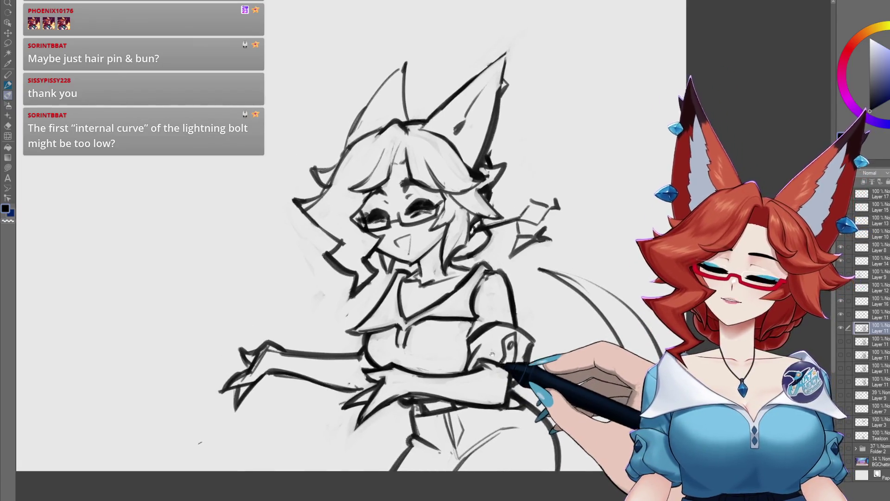
scroll(495, 357, up, 5)
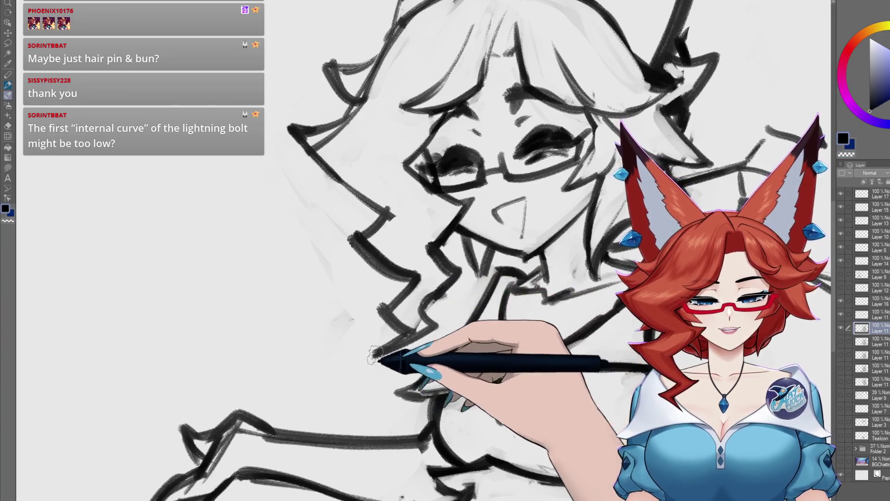
scroll(417, 313, down, 6)
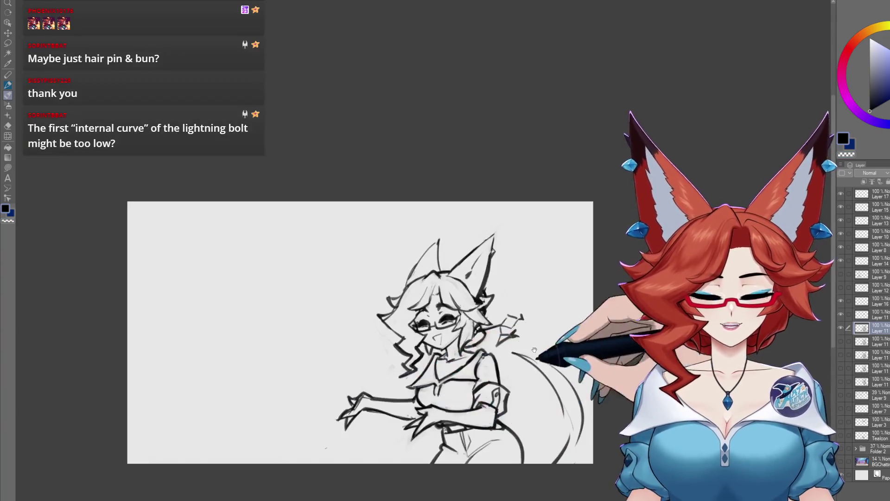
scroll(542, 307, up, 2)
scroll(462, 303, up, 2)
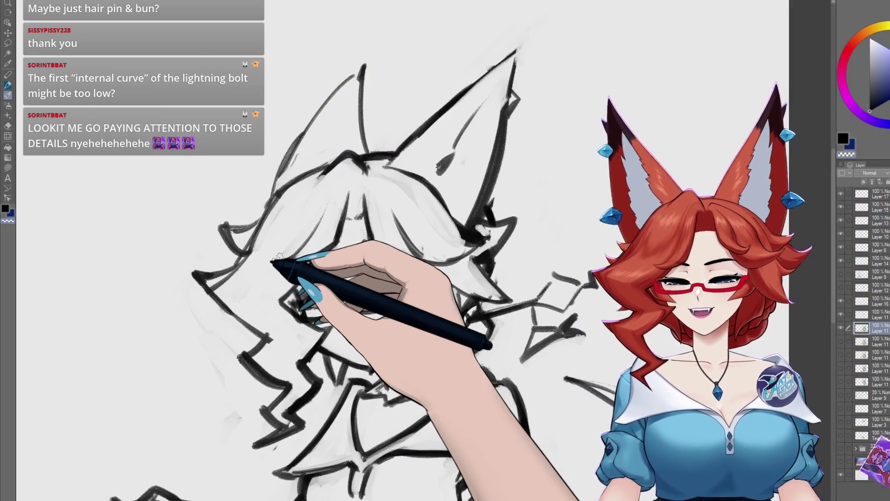
mouse_move(583, 402)
mouse_down()
mouse_move(583, 360)
mouse_move(598, 434)
mouse_up()
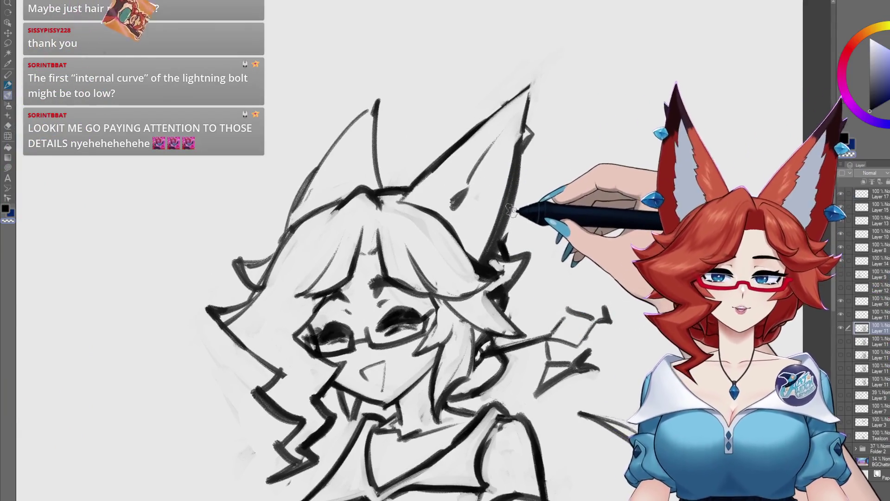
scroll(510, 211, down, 4)
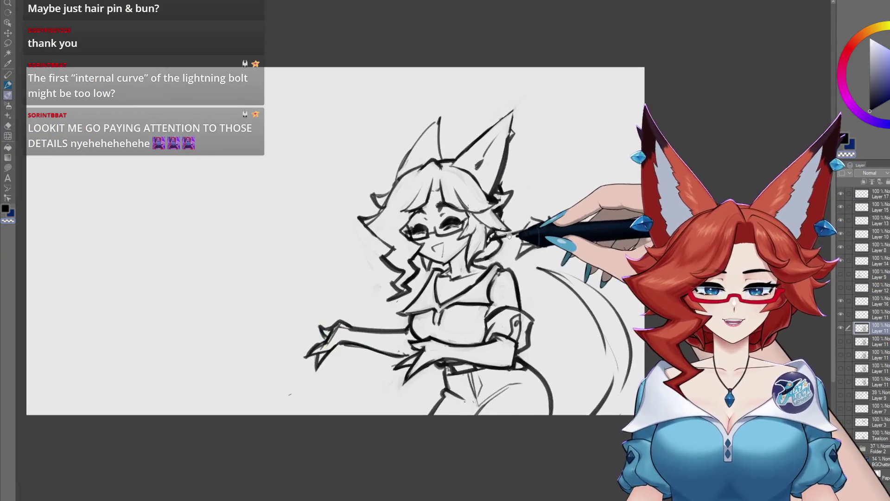
scroll(509, 235, up, 5)
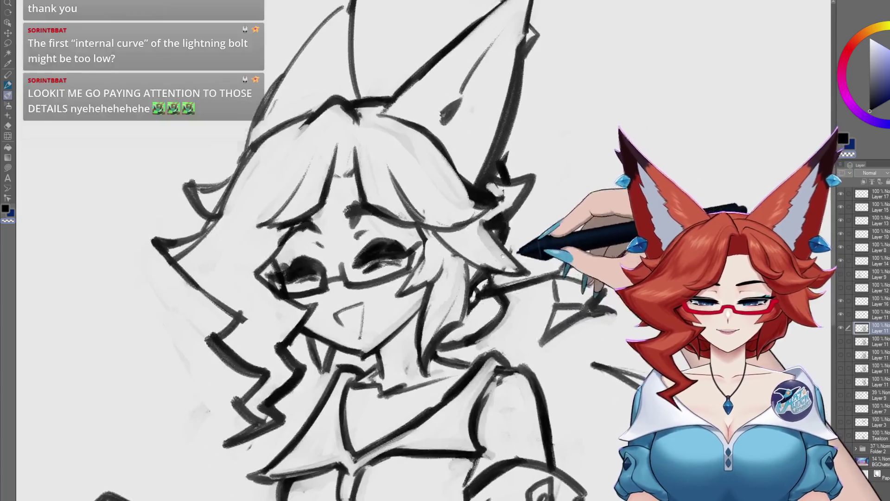
mouse_move(502, 256)
mouse_down()
mouse_move(524, 139)
mouse_move(464, 223)
mouse_move(426, 324)
mouse_up()
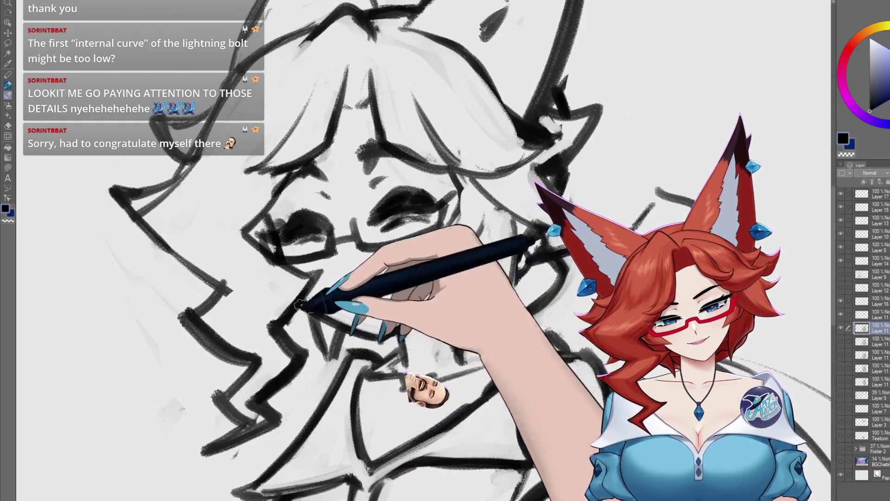
scroll(306, 311, down, 5)
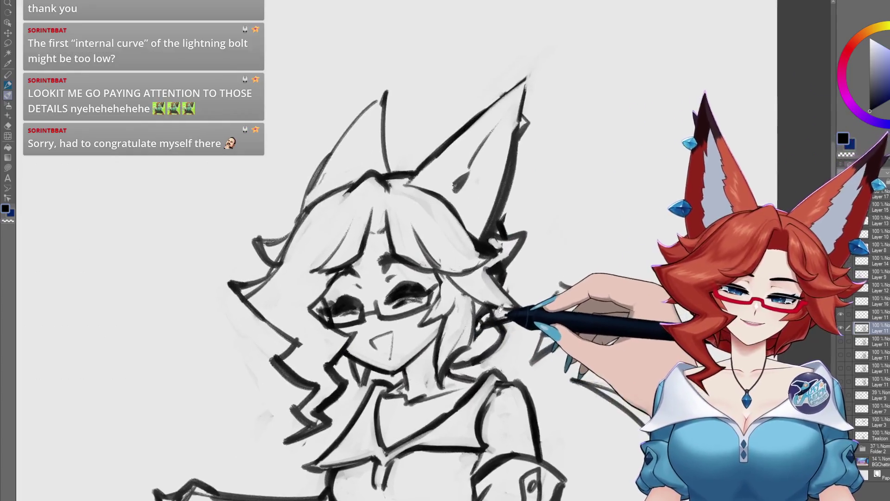
drag(498, 311, 504, 307)
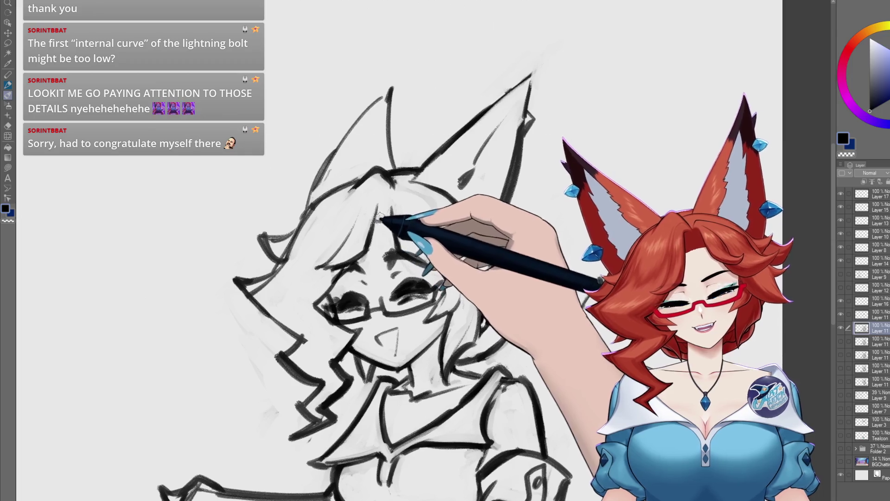
scroll(417, 260, down, 3)
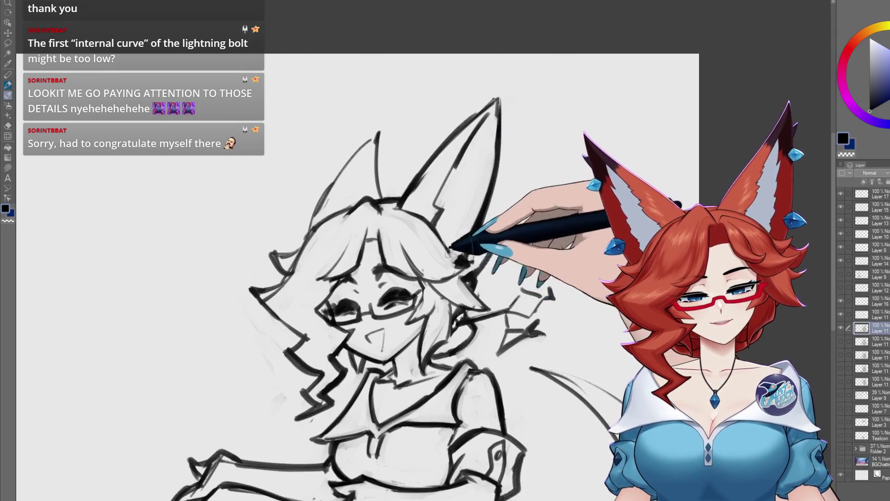
- Redraw the left ear outline to a higher peak and extend the right ear tip upward
drag(441, 217, 455, 241)
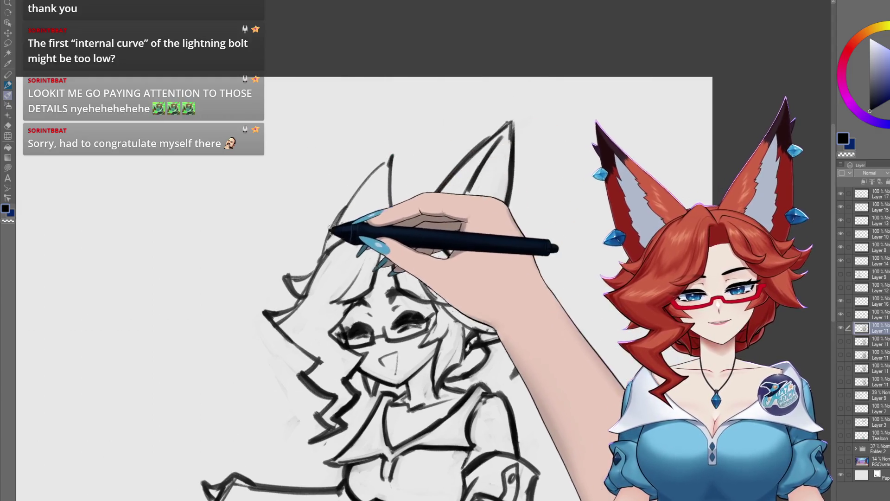
mouse_move(359, 174)
mouse_down()
mouse_move(396, 129)
mouse_move(403, 211)
mouse_up()
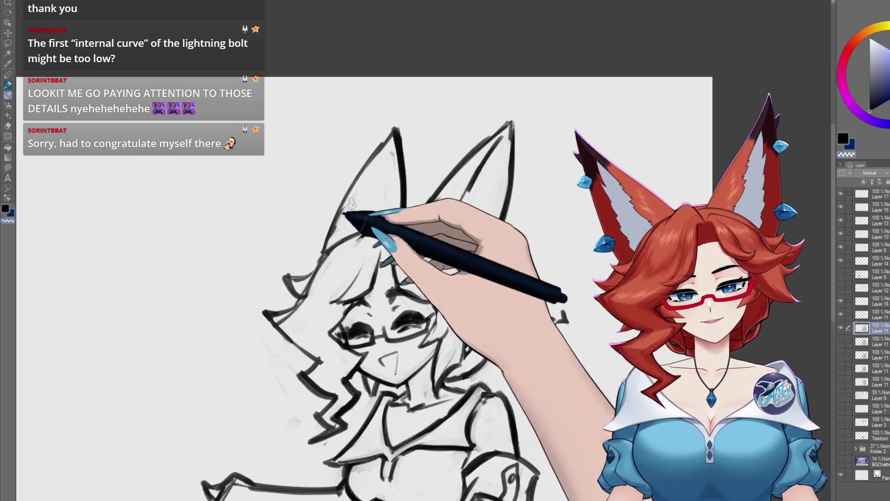
drag(391, 166, 398, 120)
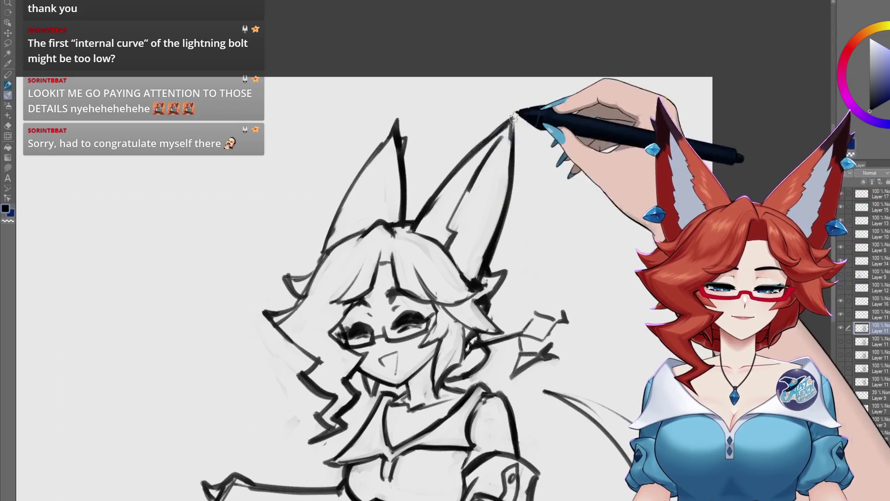
drag(510, 122, 515, 124)
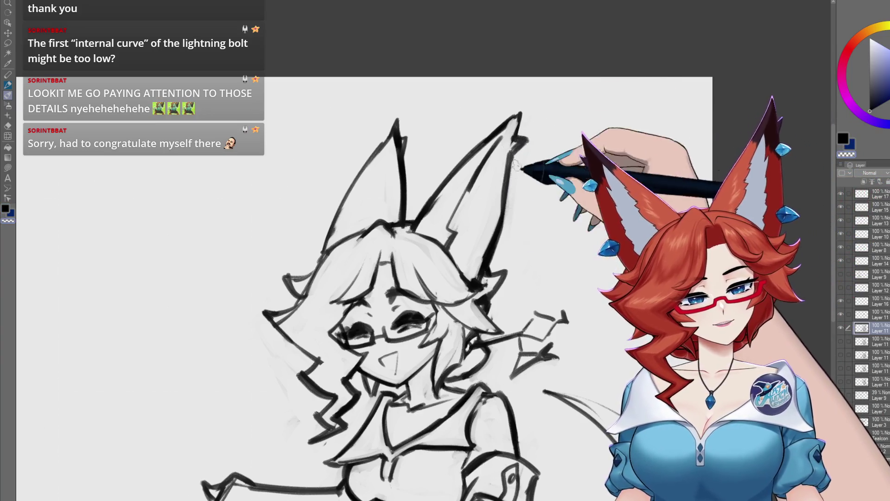
scroll(498, 230, down, 5)
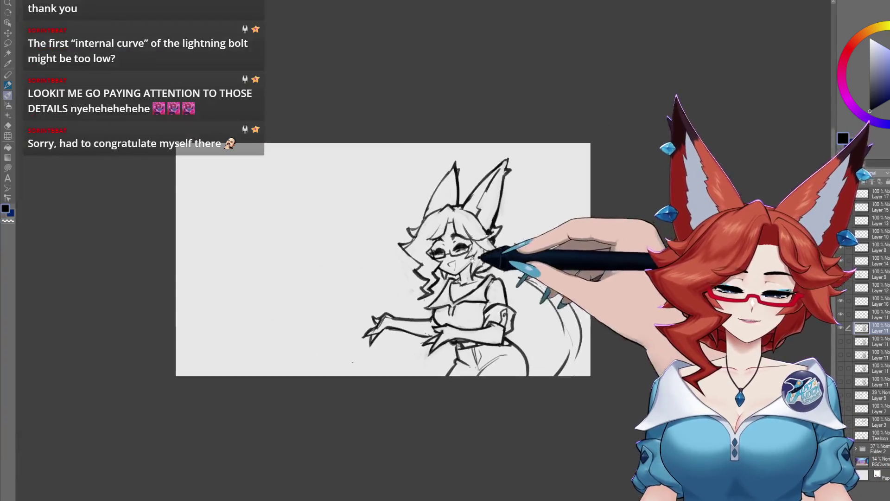
- Frame the chest and collar in view, then select Layer 17 in the Layer panel
scroll(551, 299, up, 5)
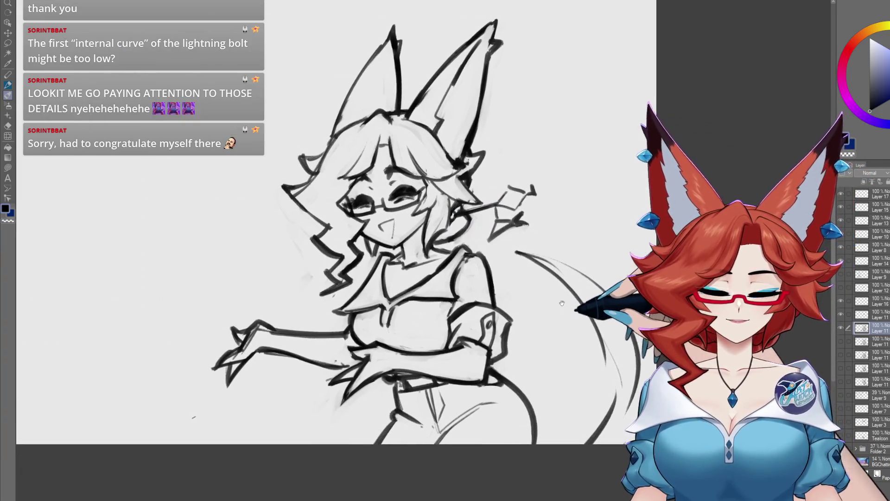
scroll(398, 199, up, 3)
scroll(389, 235, down, 4)
drag(513, 324, 564, 327)
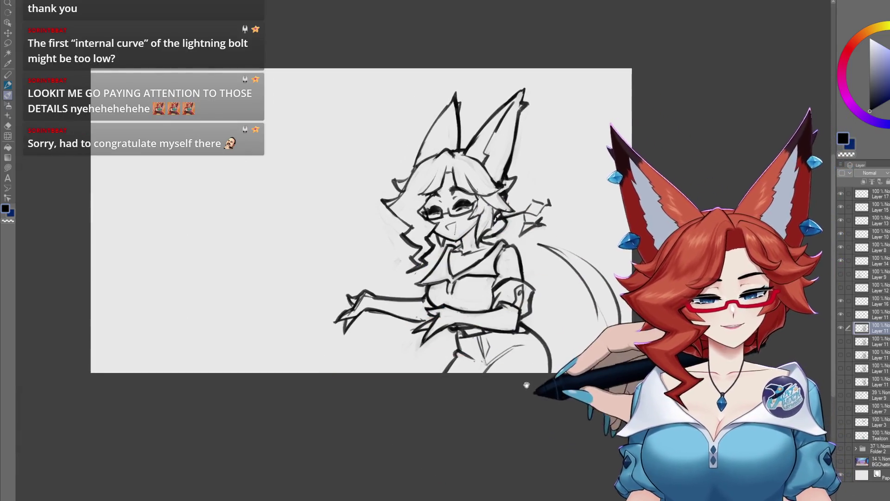
scroll(523, 372, up, 2)
drag(522, 372, 509, 384)
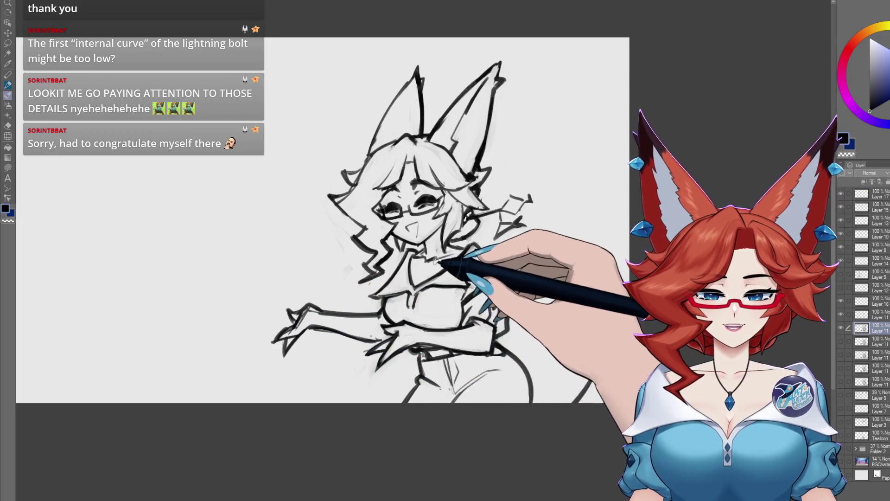
drag(460, 281, 469, 290)
scroll(469, 290, up, 3)
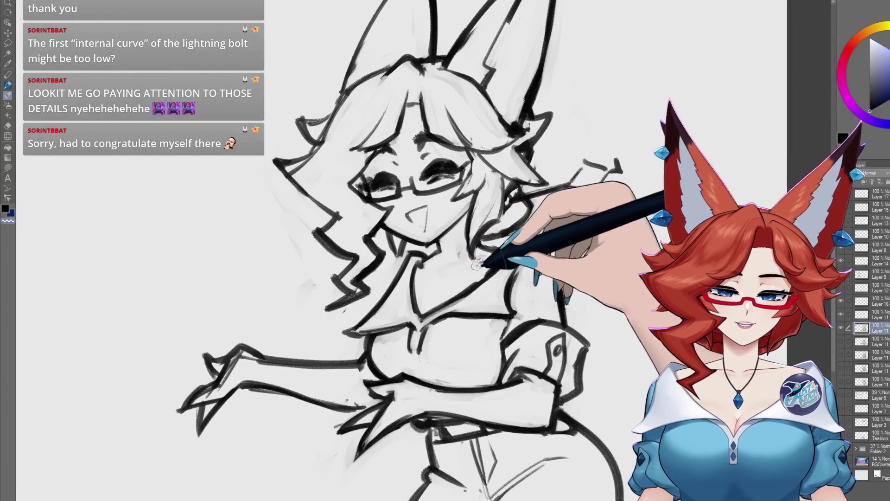
drag(457, 263, 447, 276)
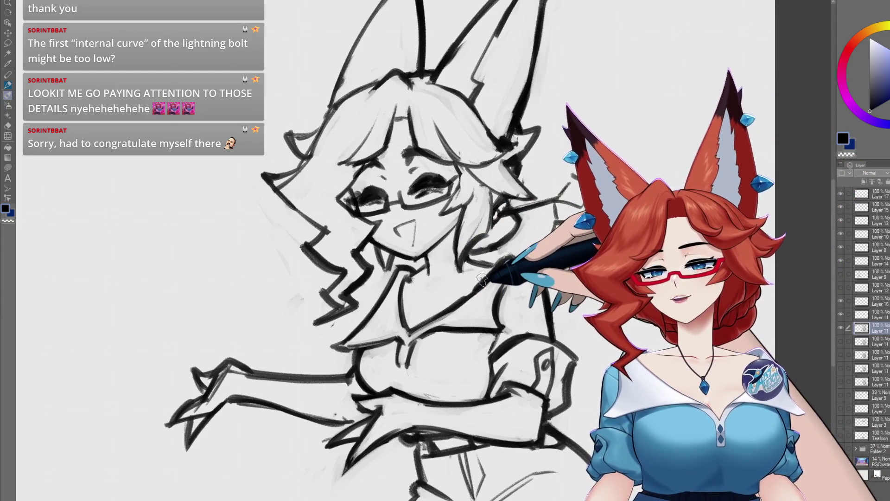
click(878, 197)
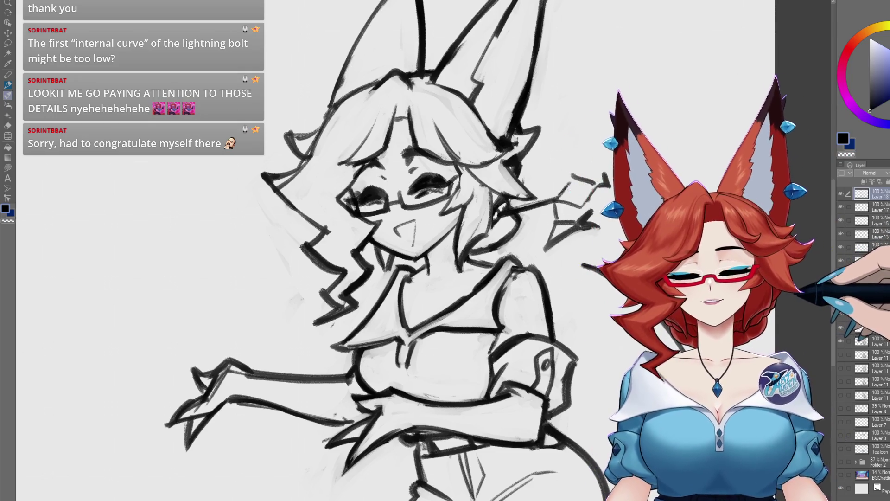
- Make Layer 11 the working layer
click(878, 346)
scroll(511, 368, down, 3)
scroll(512, 368, up, 1)
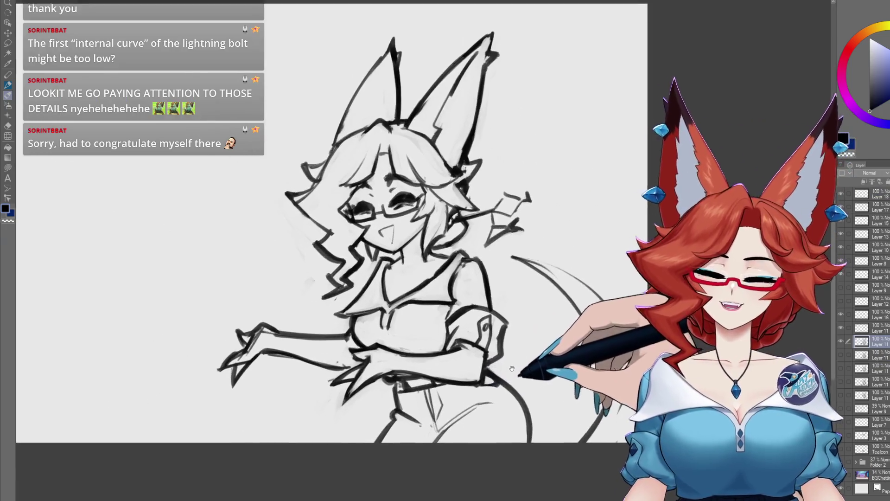
scroll(593, 349, down, 2)
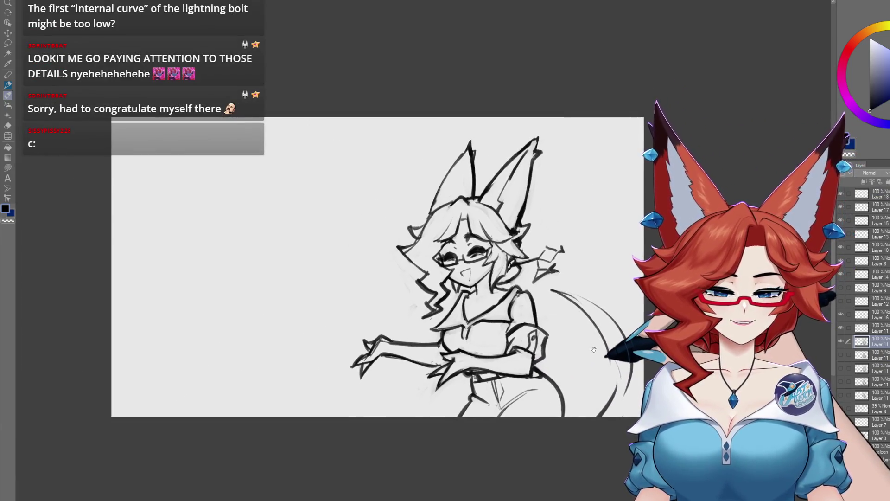
click(841, 327)
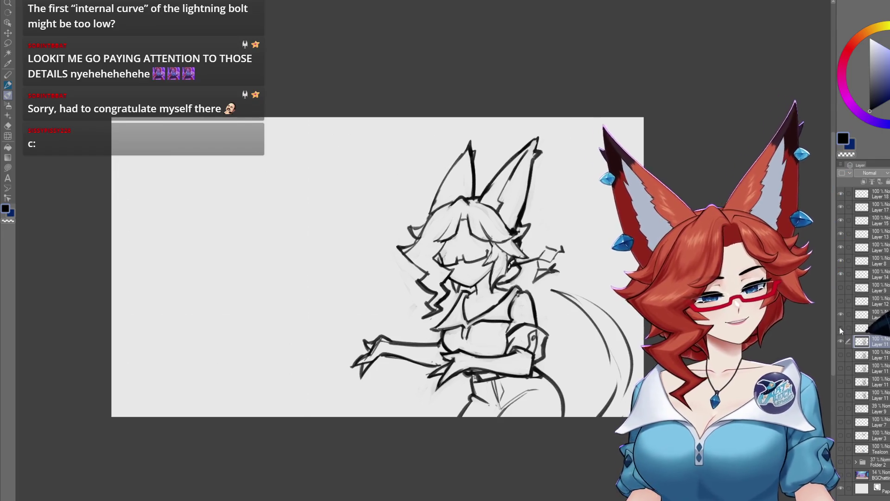
- Zoom and pan between the face close-up and the whole page to check the mouth
scroll(487, 269, up, 3)
scroll(495, 276, up, 3)
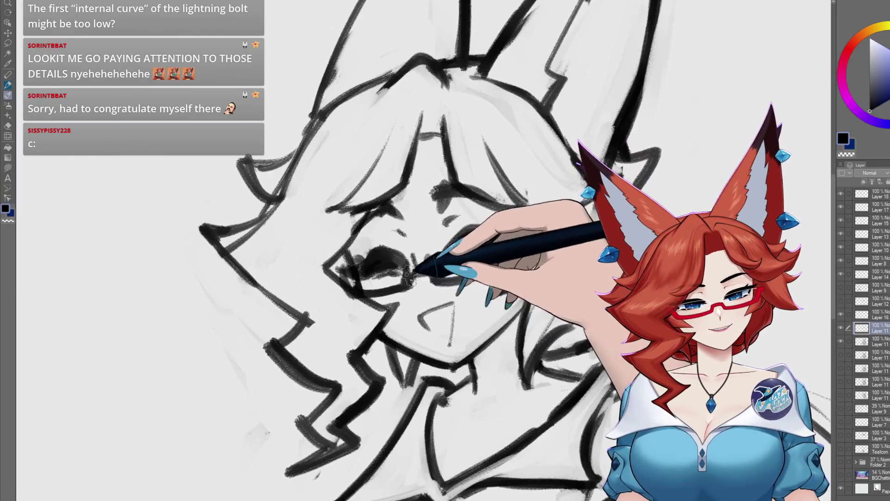
scroll(423, 279, down, 1)
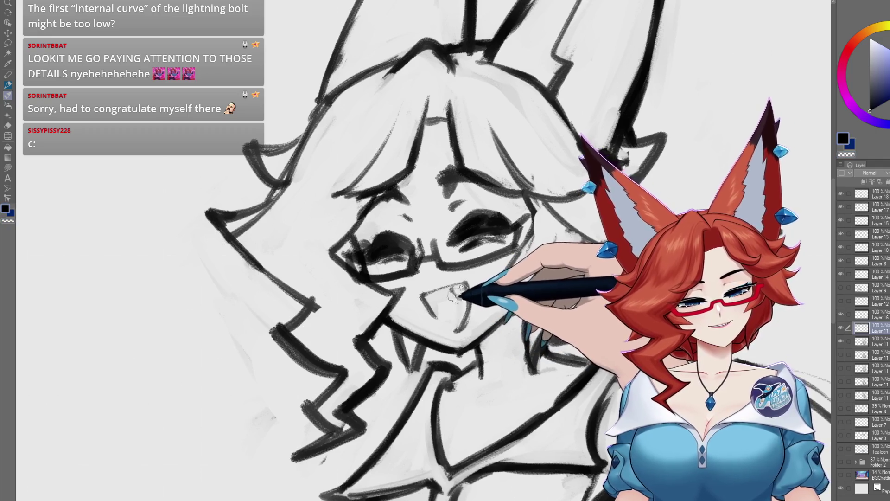
scroll(452, 291, down, 5)
scroll(454, 290, up, 6)
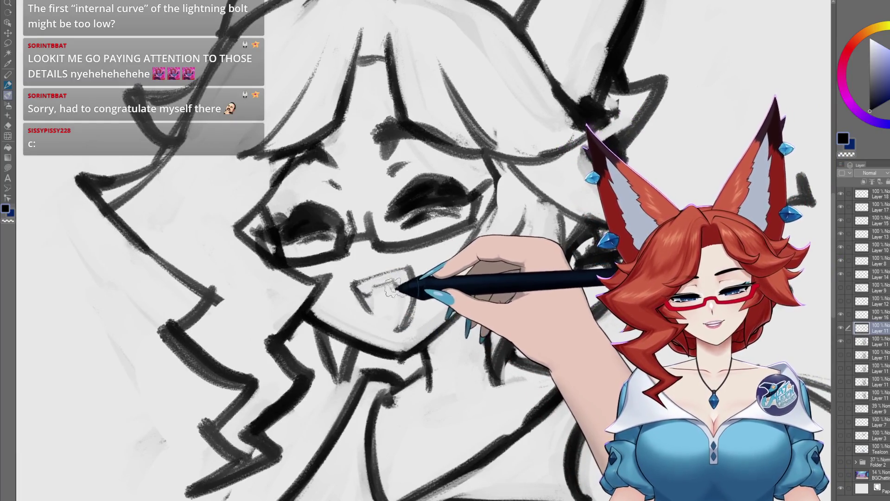
mouse_move(380, 295)
mouse_down()
mouse_move(487, 279)
mouse_move(371, 304)
mouse_up()
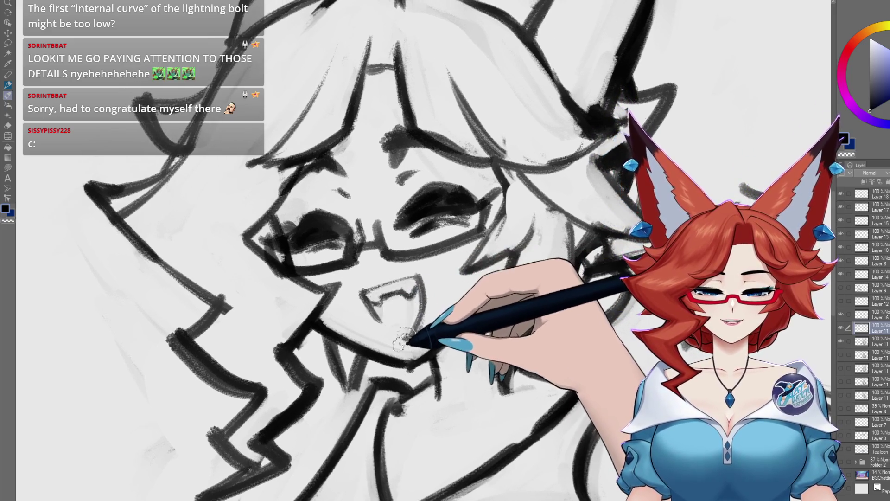
scroll(414, 333, down, 10)
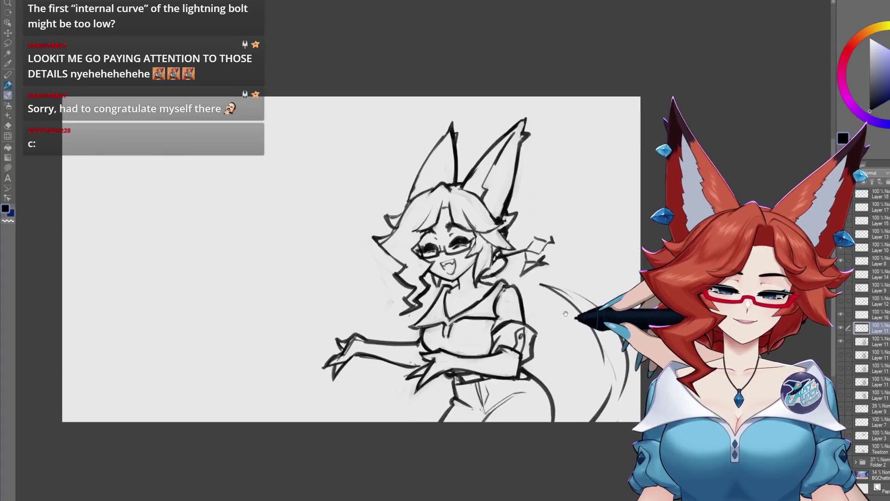
drag(566, 314, 561, 314)
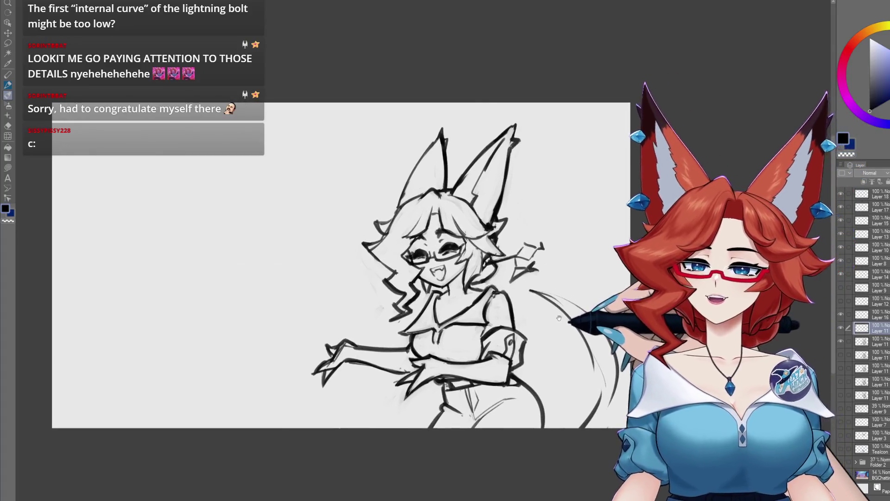
- Duplicate the line layer with Ctrl+J and hide the copy
scroll(559, 318, up, 5)
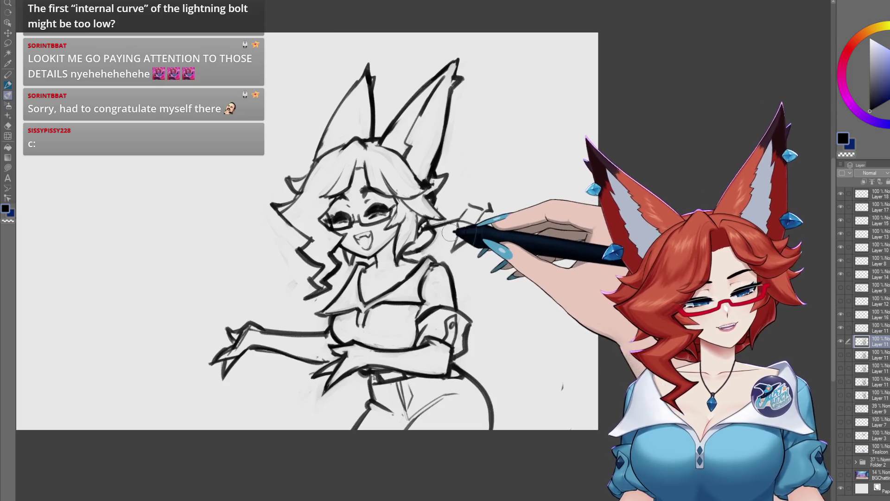
key(ctrl+j)
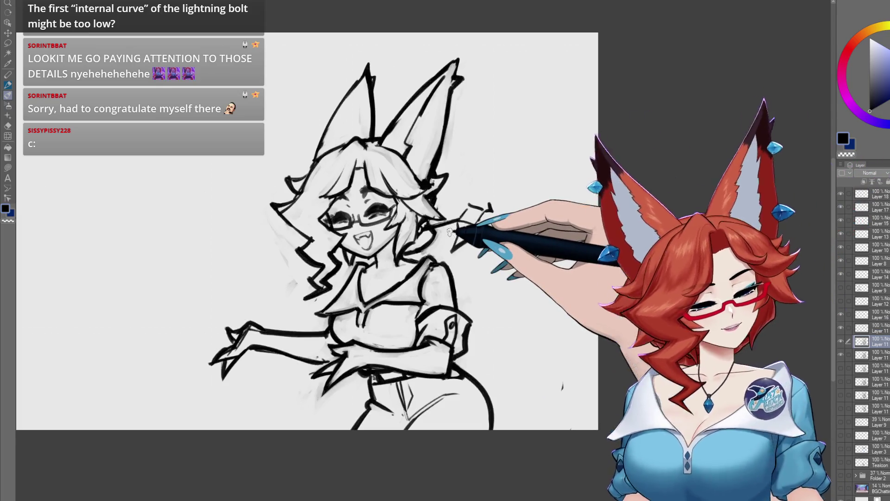
click(842, 356)
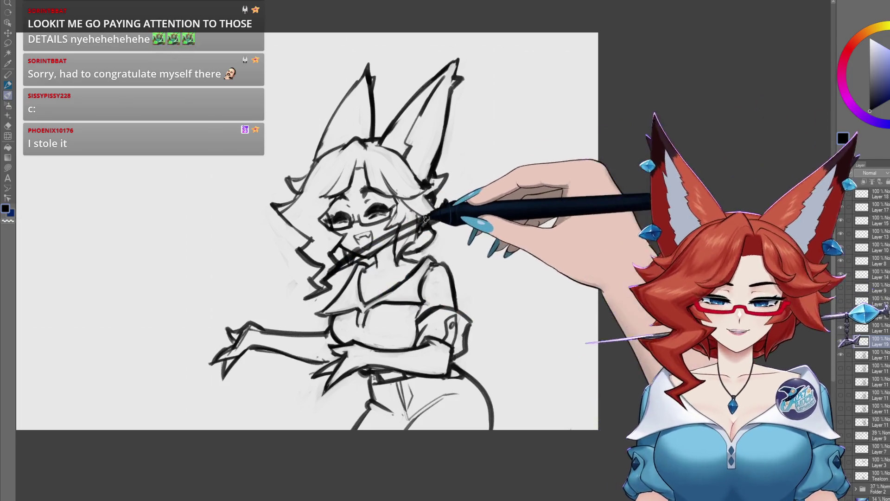
- Zoom in and pan the view around the figure's bun area
scroll(444, 209, up, 1)
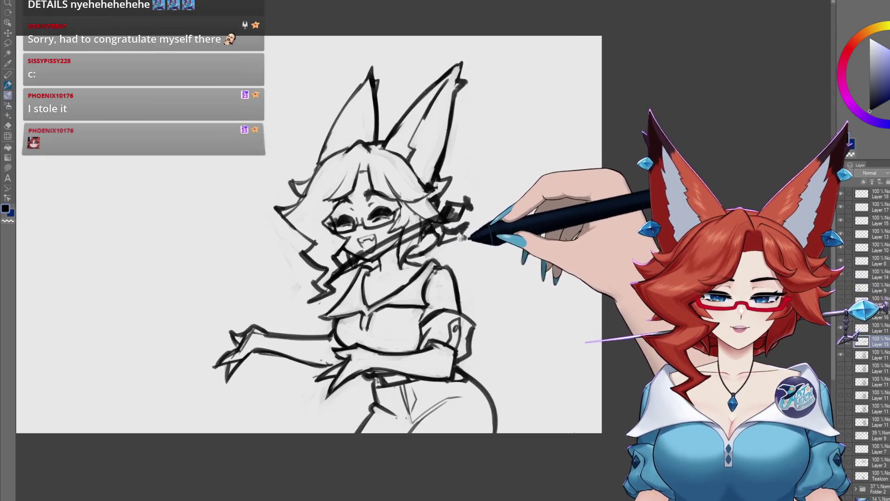
drag(427, 236, 437, 239)
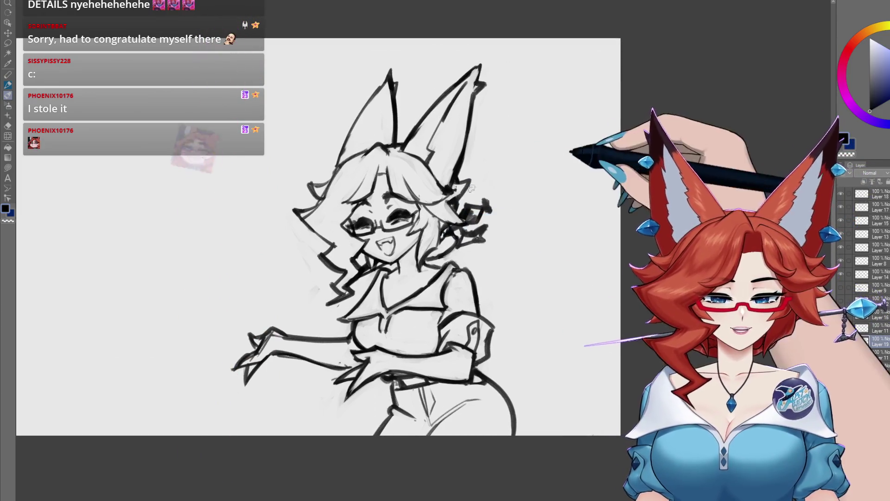
drag(508, 223, 510, 225)
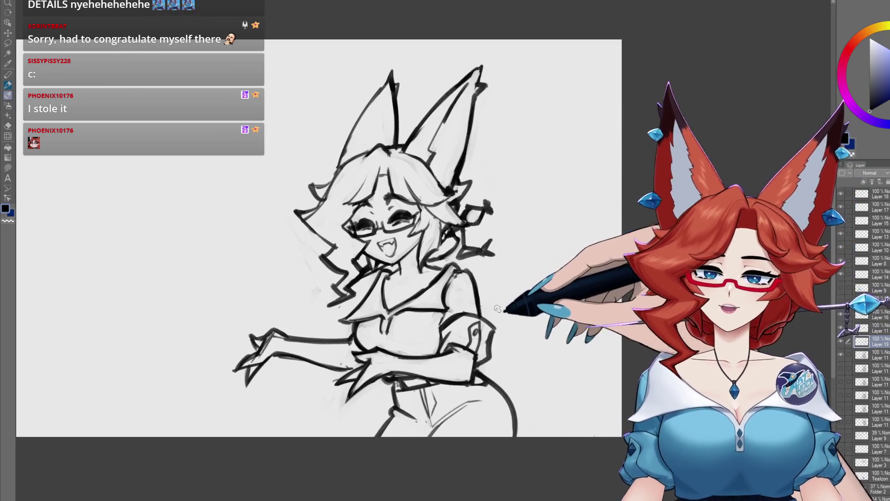
scroll(497, 309, up, 2)
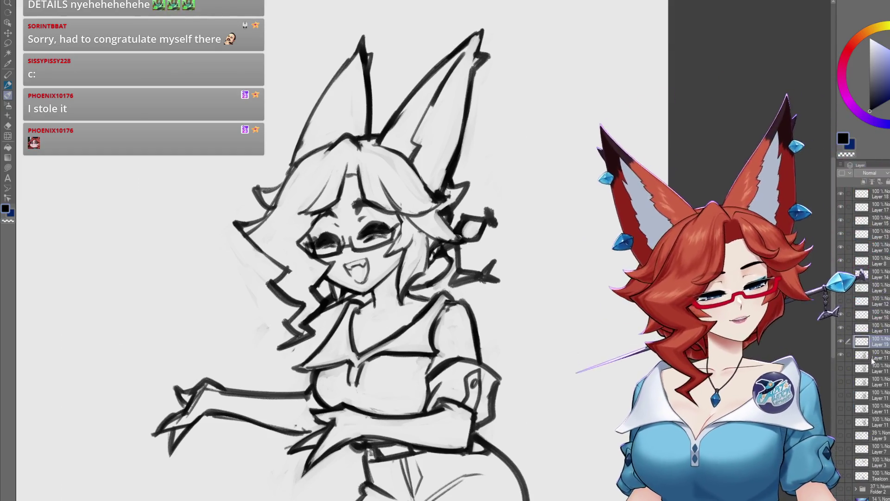
drag(483, 295, 463, 273)
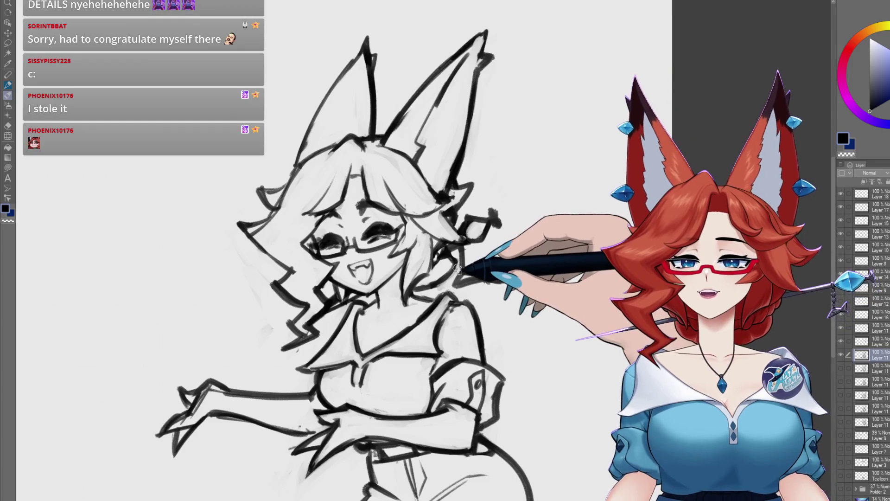
drag(457, 274, 467, 267)
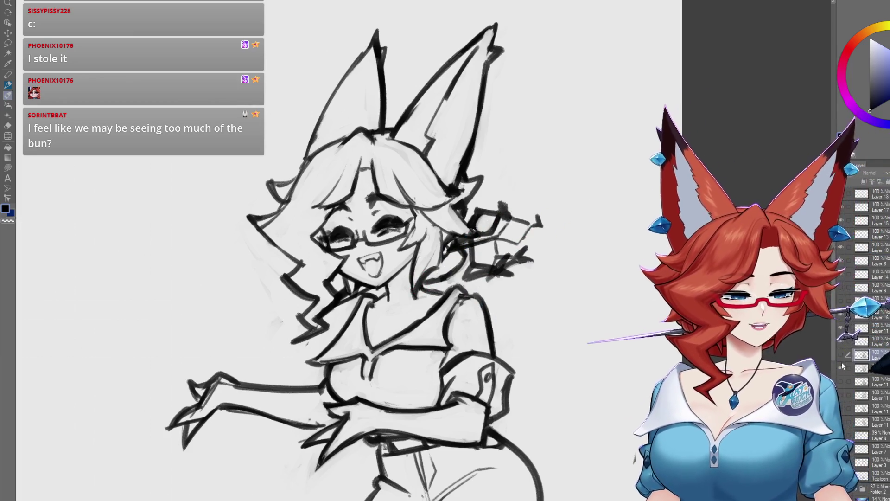
- Hide the extra rough strokes near the bun and centre the figure in view
click(841, 365)
click(841, 366)
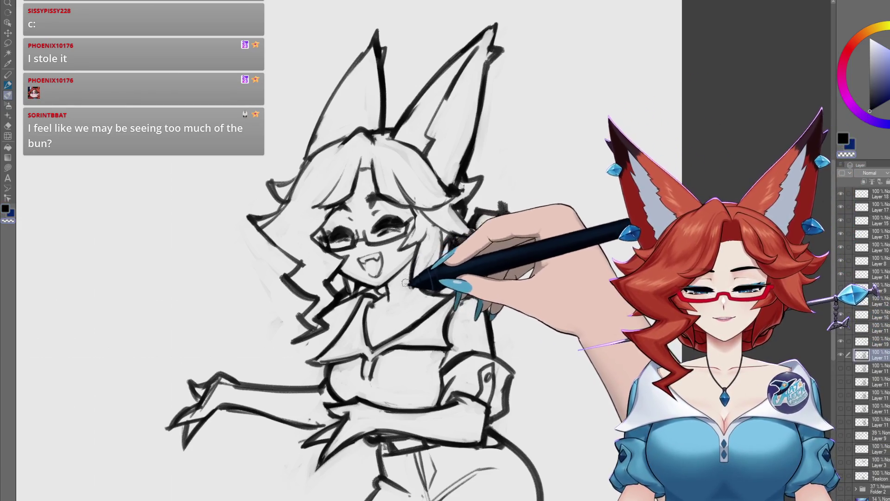
scroll(564, 326, down, 3)
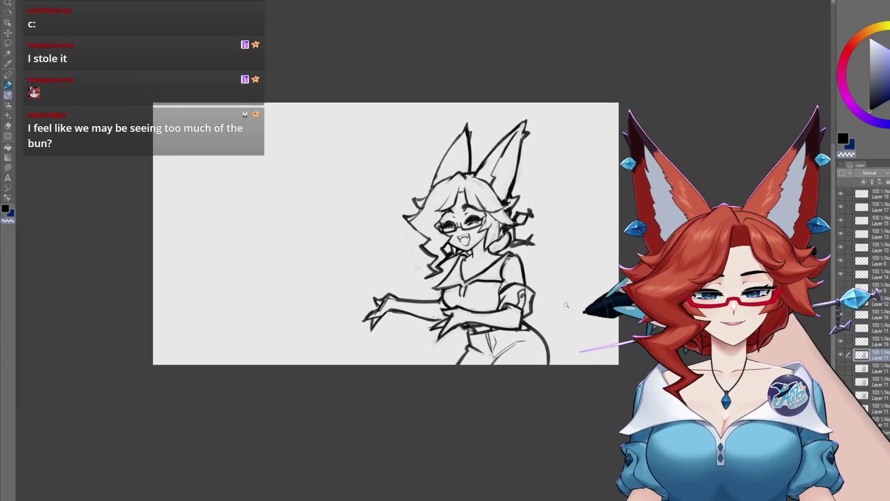
scroll(564, 326, up, 2)
drag(564, 326, 562, 359)
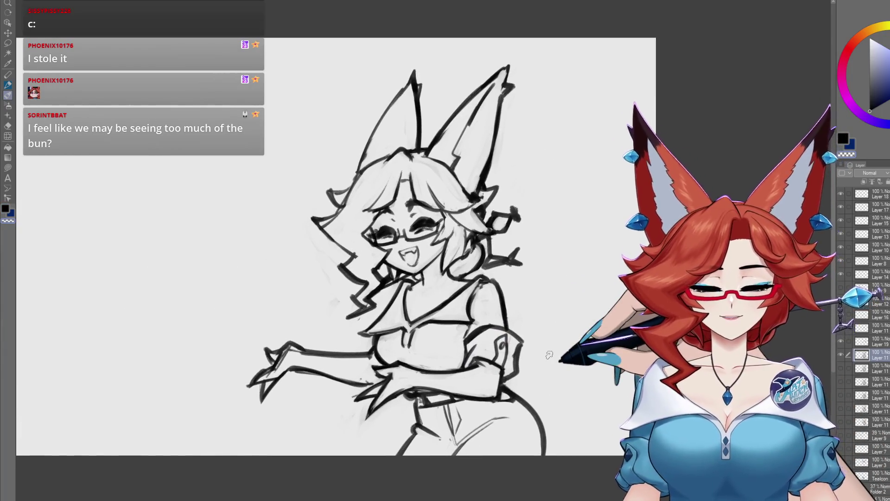
scroll(550, 273, up, 2)
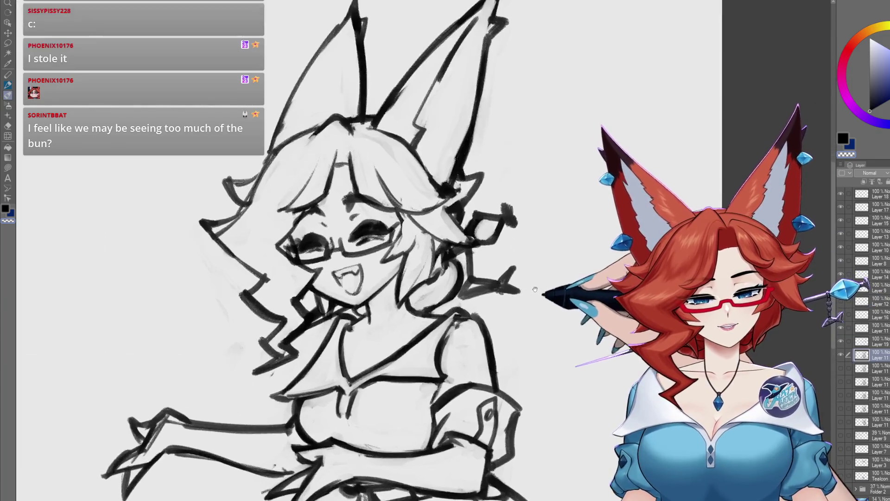
scroll(513, 296, up, 2)
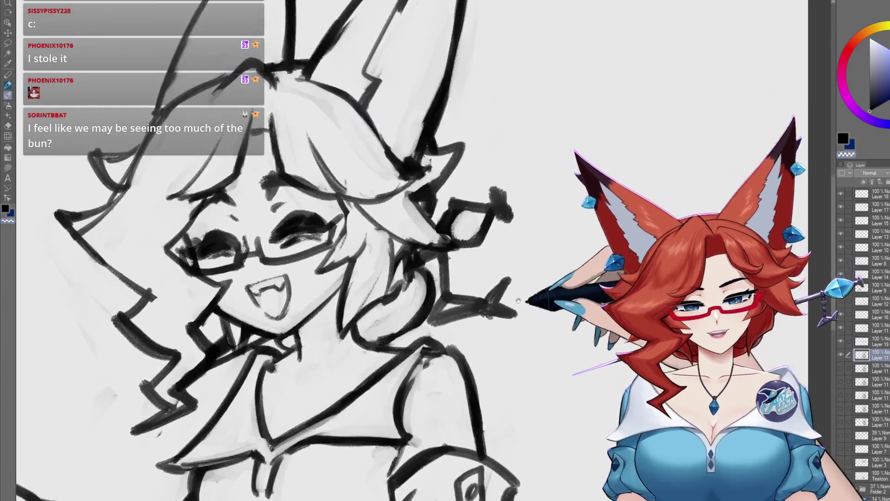
- Lasso the hair pin strokes, move them up and right, then deselect
key(m)
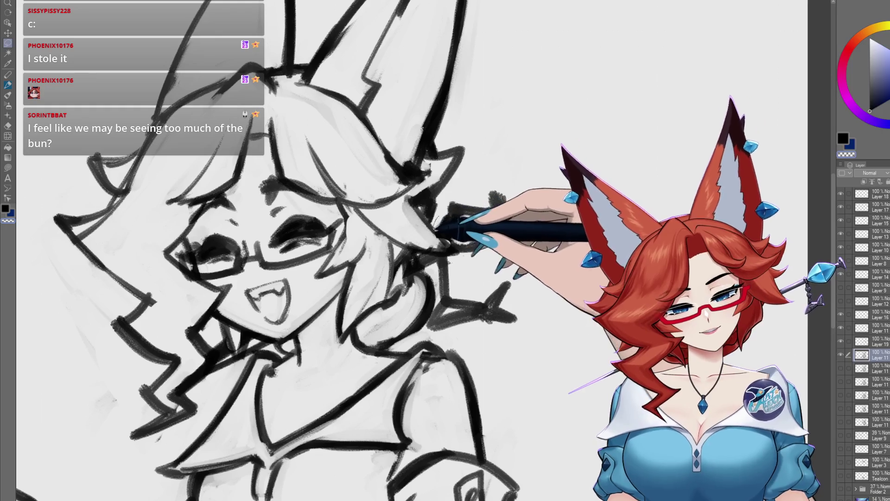
mouse_move(441, 290)
mouse_down()
mouse_move(549, 185)
mouse_move(491, 159)
mouse_up()
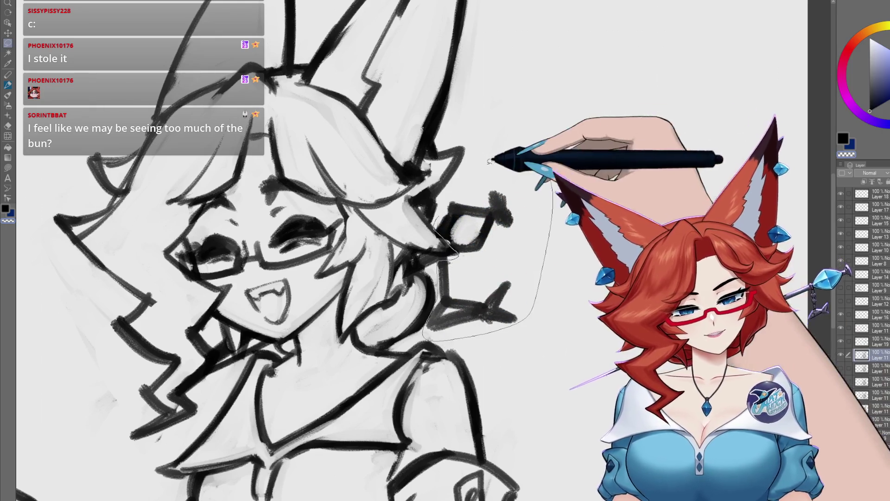
key(k)
mouse_move(494, 314)
mouse_down()
mouse_move(513, 306)
mouse_move(496, 317)
mouse_move(542, 324)
mouse_up()
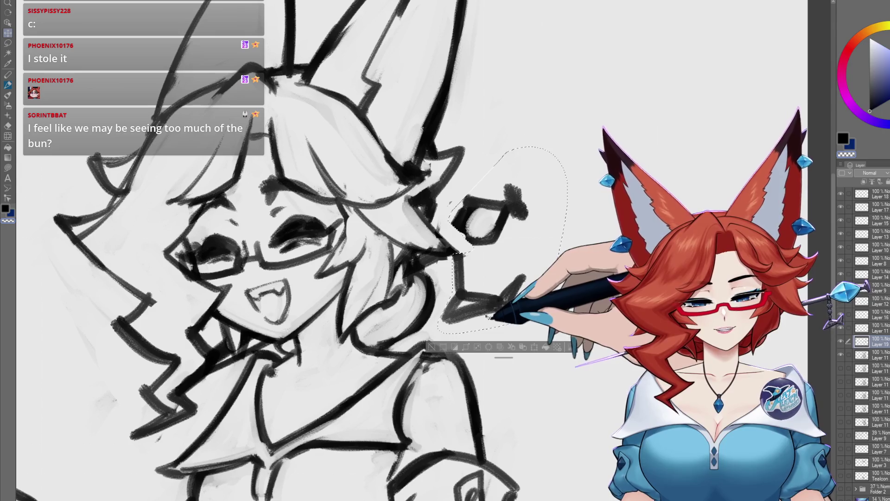
key(ctrl+d)
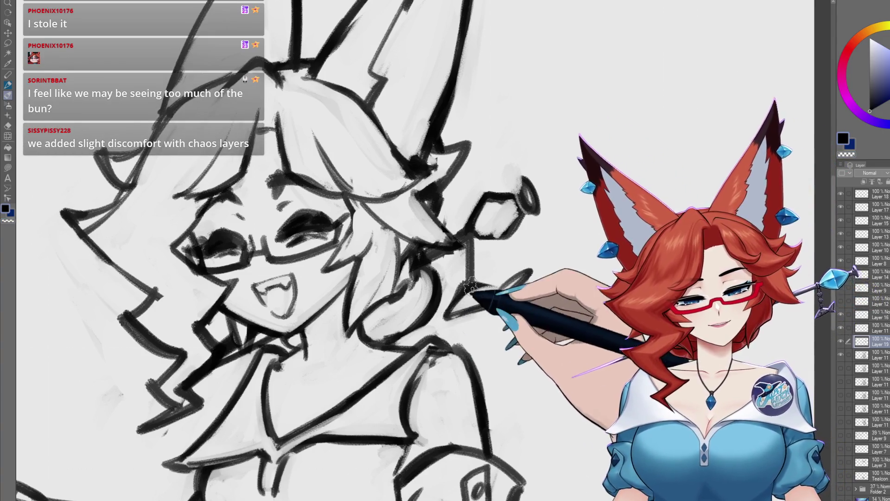
scroll(464, 285, down, 3)
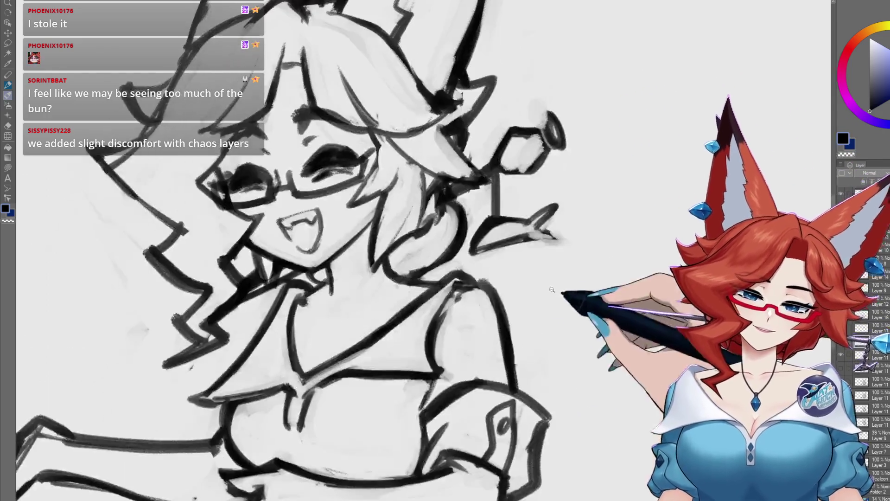
- Make the layer one row down the active drawing layer
scroll(543, 251, up, 3)
scroll(526, 269, down, 3)
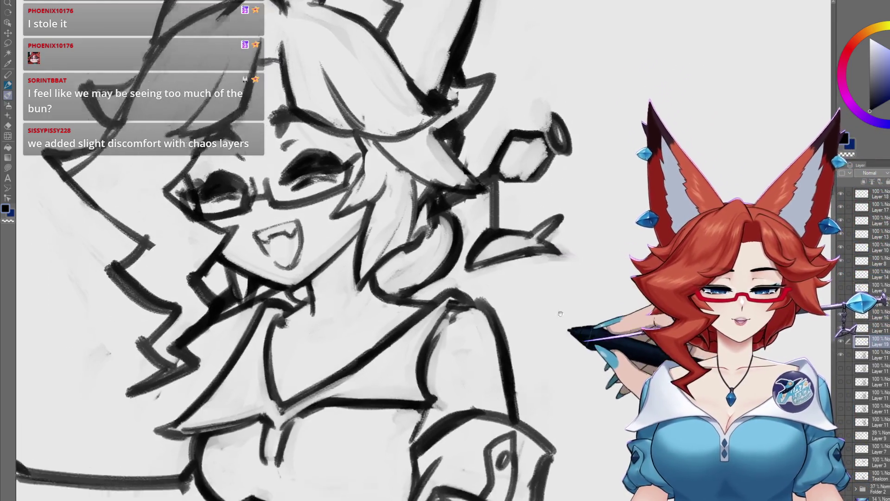
scroll(566, 299, up, 2)
scroll(567, 300, down, 2)
scroll(552, 300, up, 1)
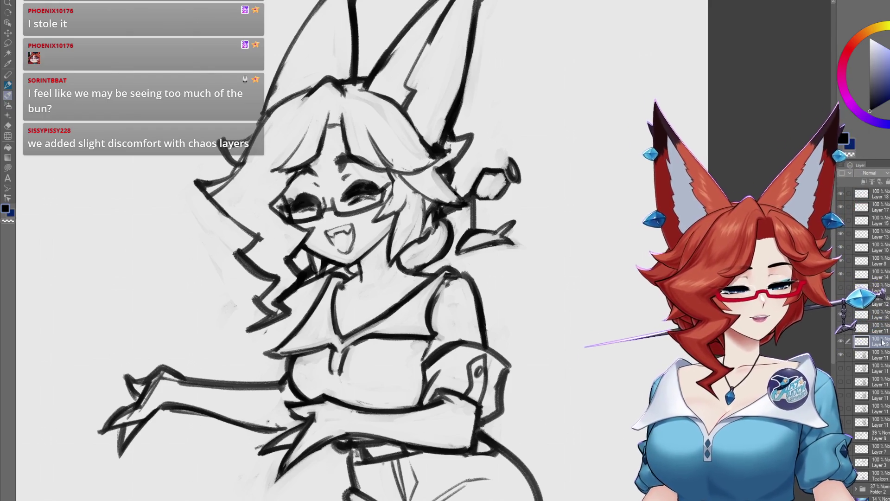
click(877, 355)
scroll(453, 239, up, 2)
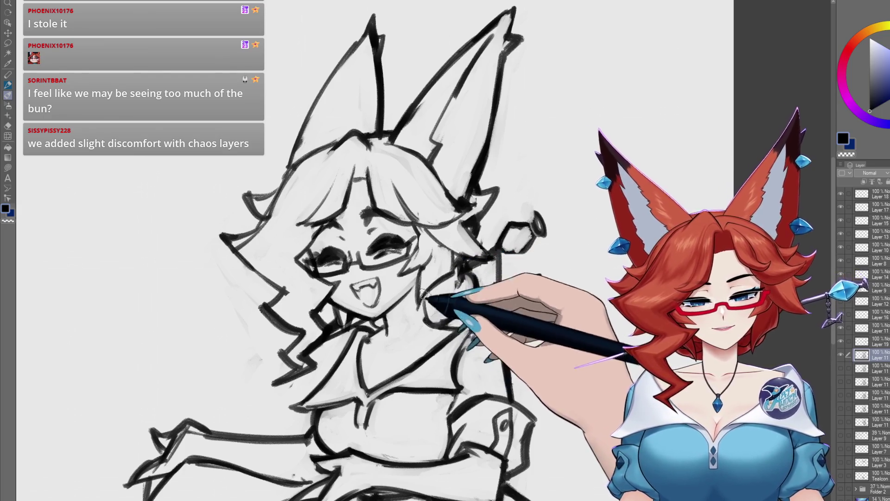
- Pan and zoom over the head, shoulders and collar, then recentre the whole sketch
drag(499, 246, 519, 230)
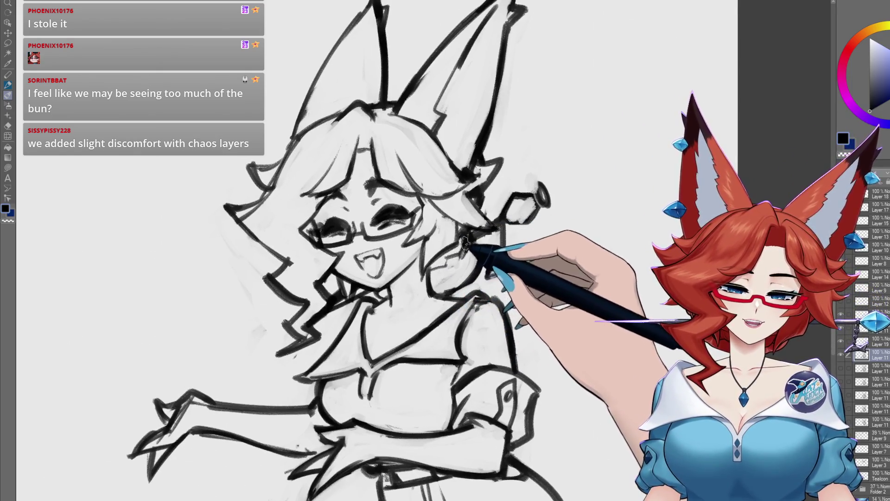
drag(446, 254, 470, 256)
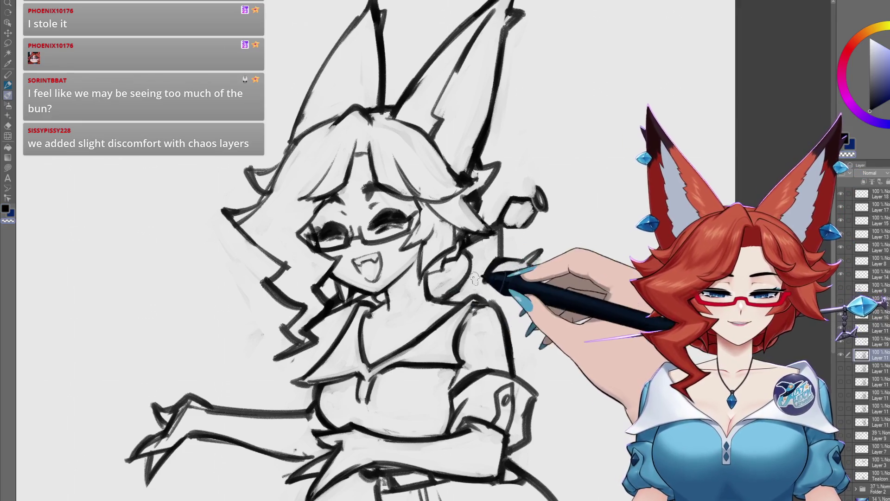
scroll(481, 265, down, 3)
scroll(468, 271, up, 4)
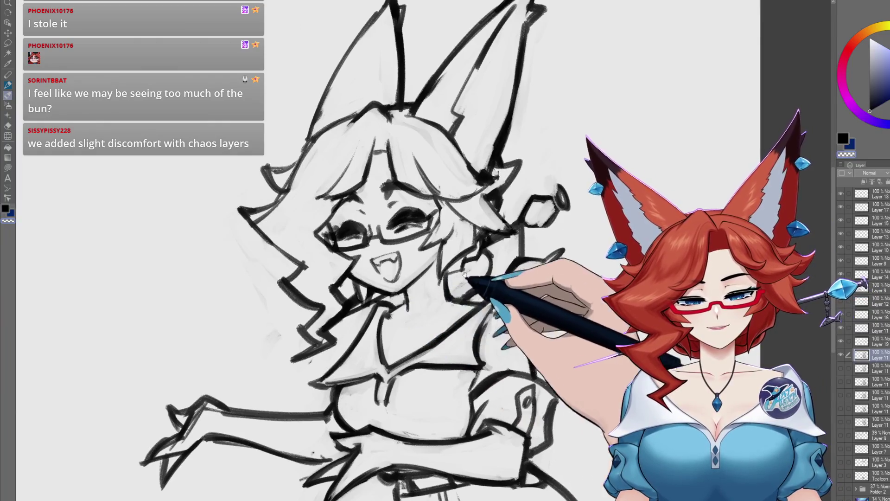
drag(399, 296, 406, 287)
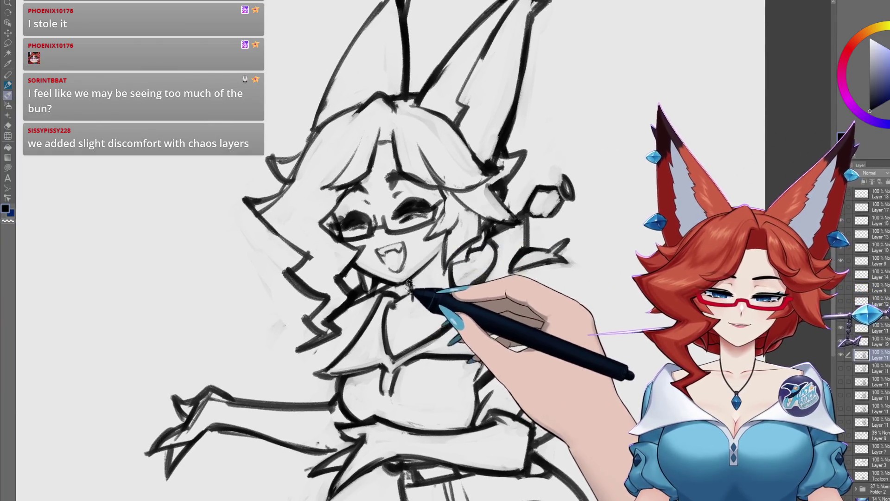
scroll(521, 354, down, 3)
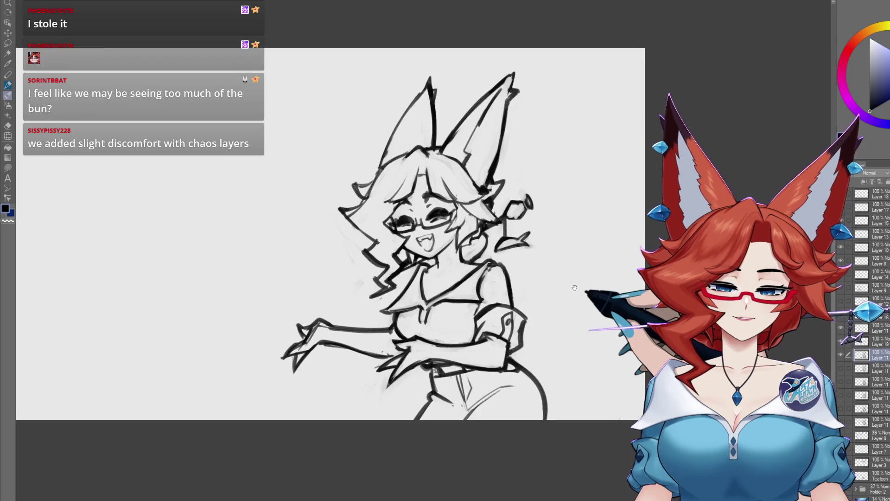
scroll(488, 301, up, 3)
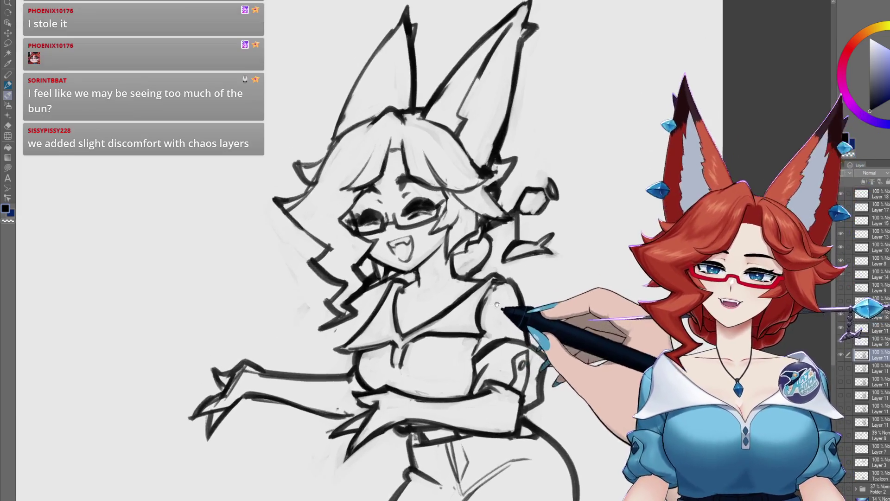
scroll(394, 280, up, 1)
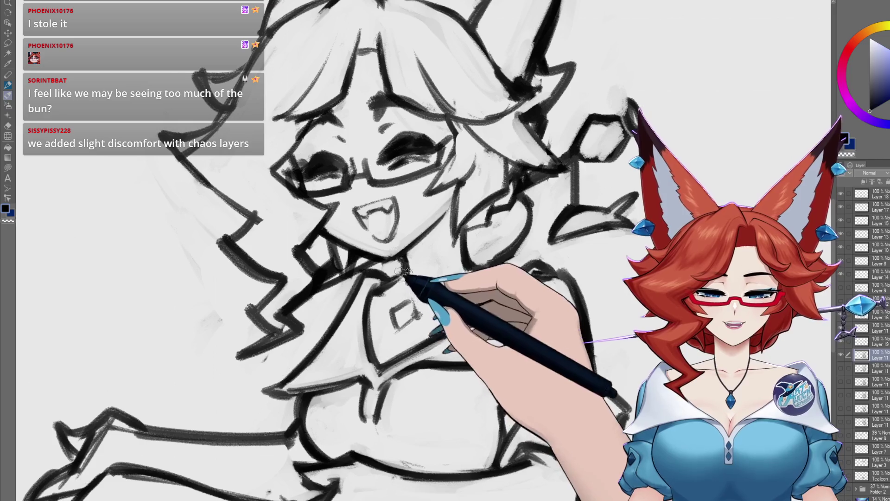
scroll(417, 302, down, 5)
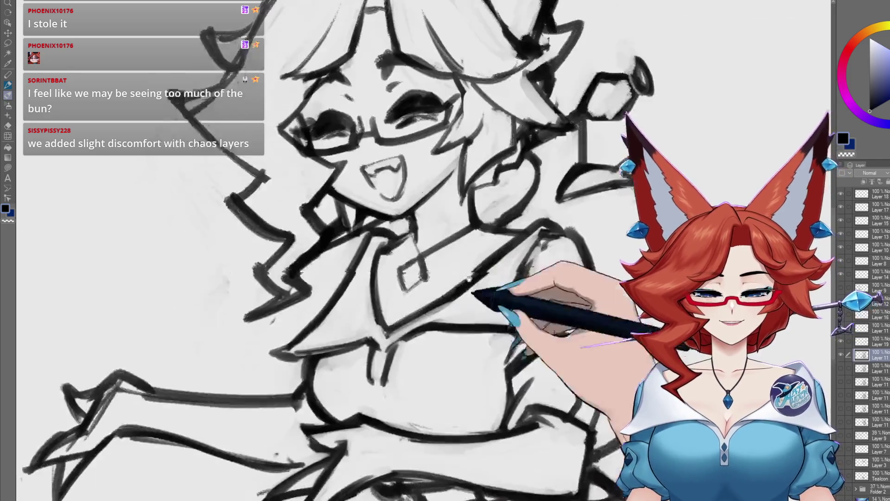
drag(596, 287, 572, 333)
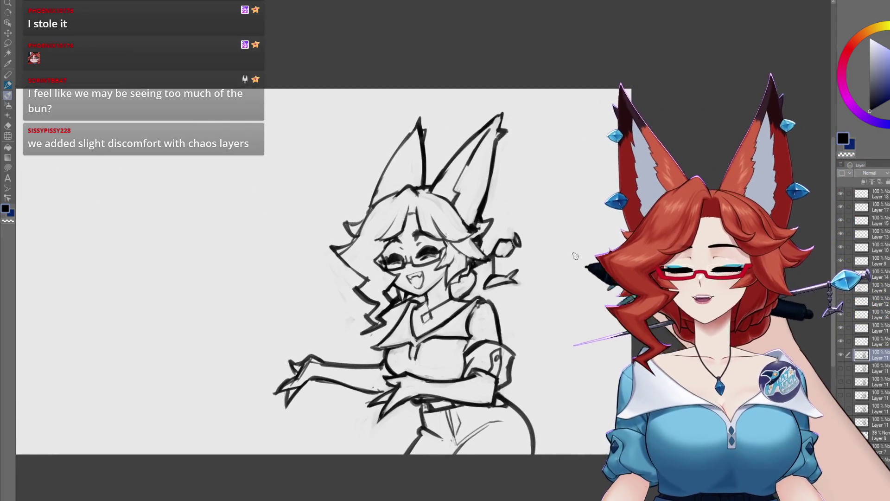
- Zoom in on the fox ears, then pan across the head, collar and right sleeve
scroll(576, 264, up, 3)
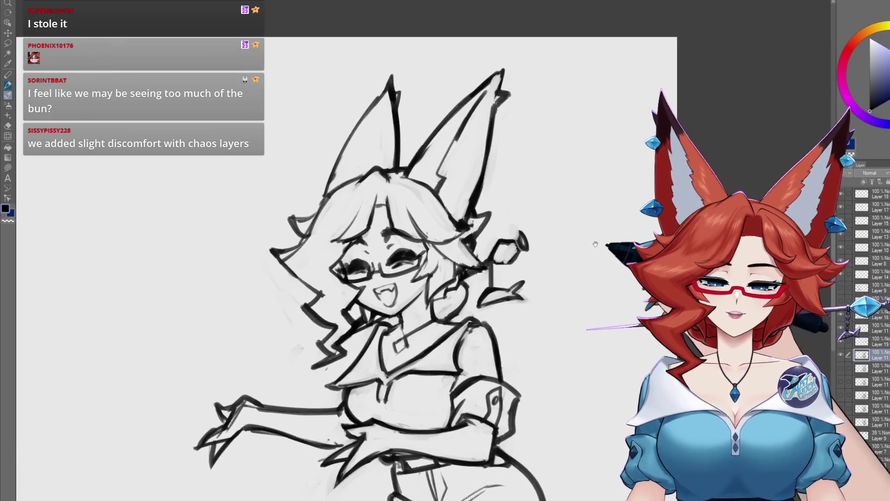
scroll(595, 244, up, 2)
scroll(605, 237, up, 2)
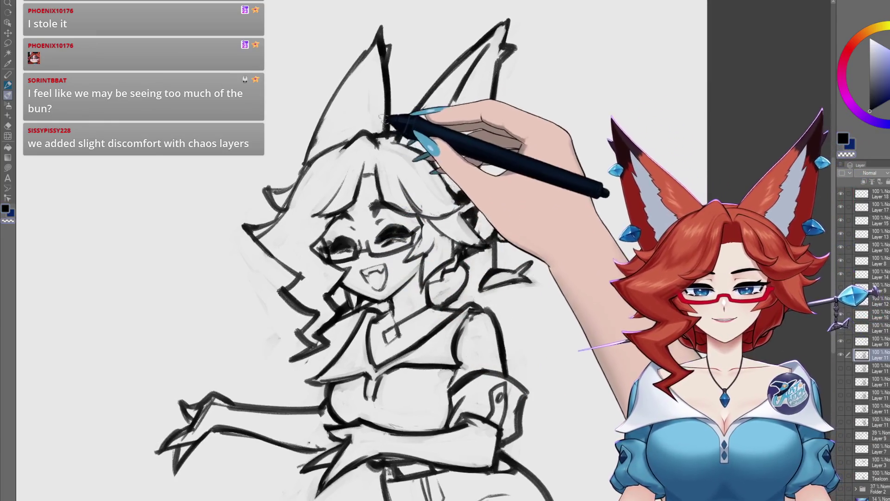
mouse_move(410, 140)
mouse_down()
mouse_move(485, 134)
mouse_move(427, 132)
mouse_up()
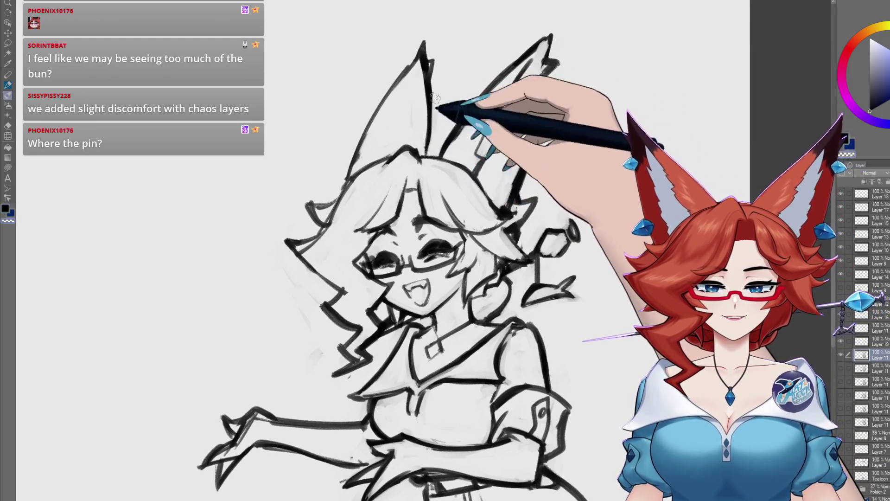
drag(574, 155, 560, 138)
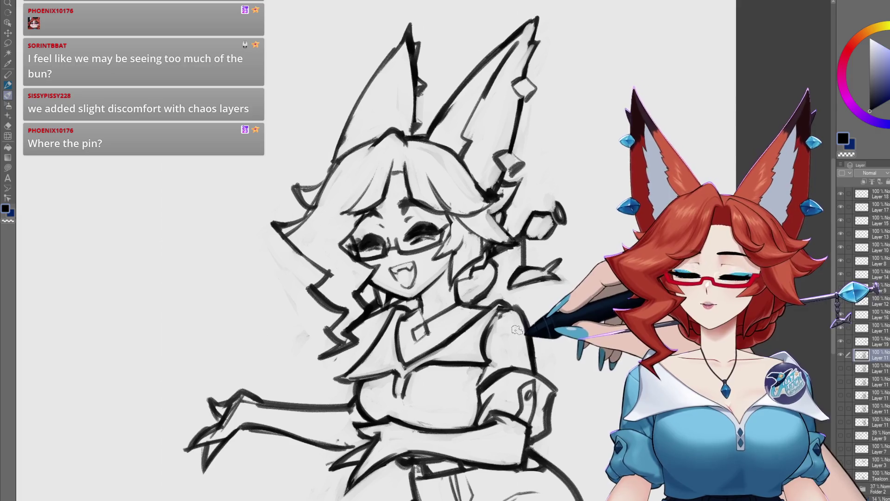
drag(592, 364, 566, 309)
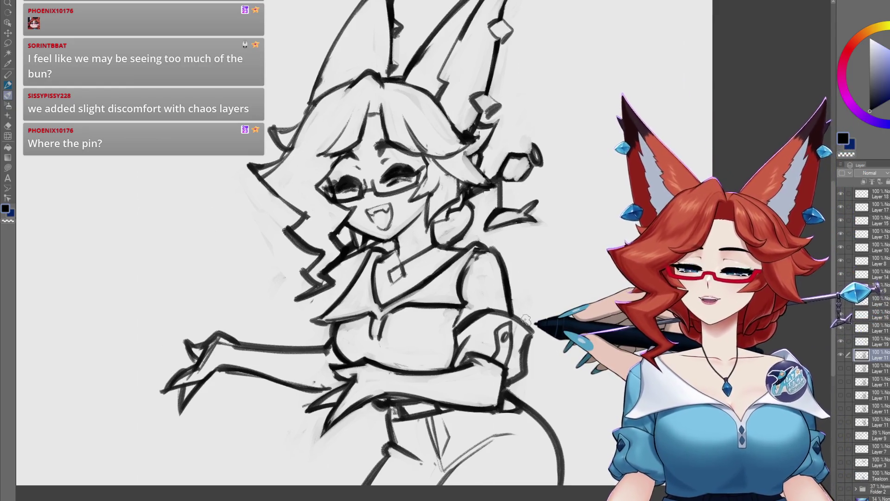
drag(480, 271, 500, 276)
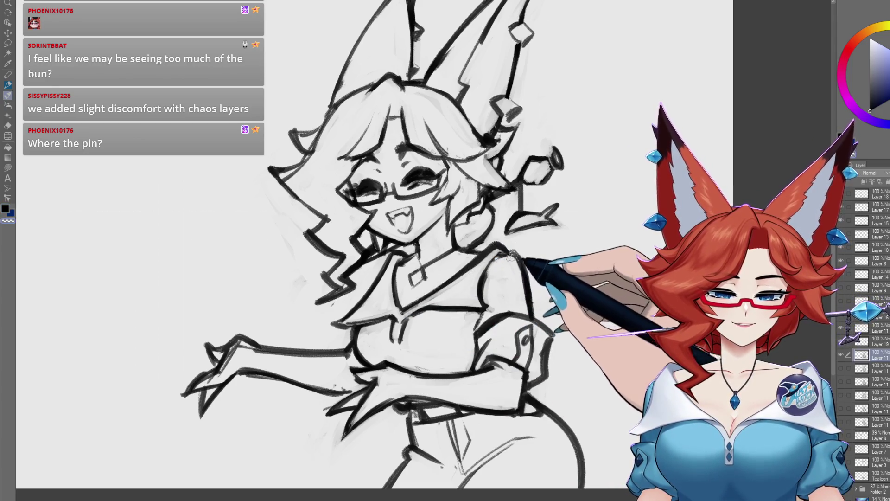
scroll(499, 285, down, 1)
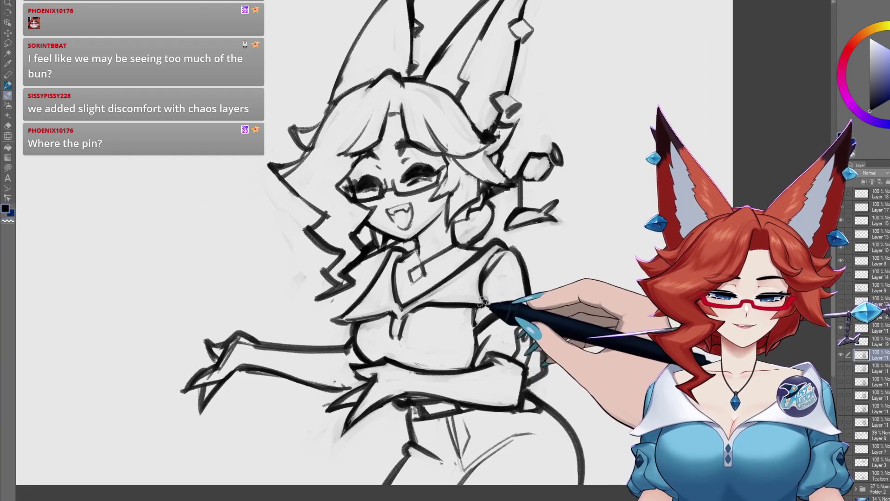
drag(464, 313, 565, 235)
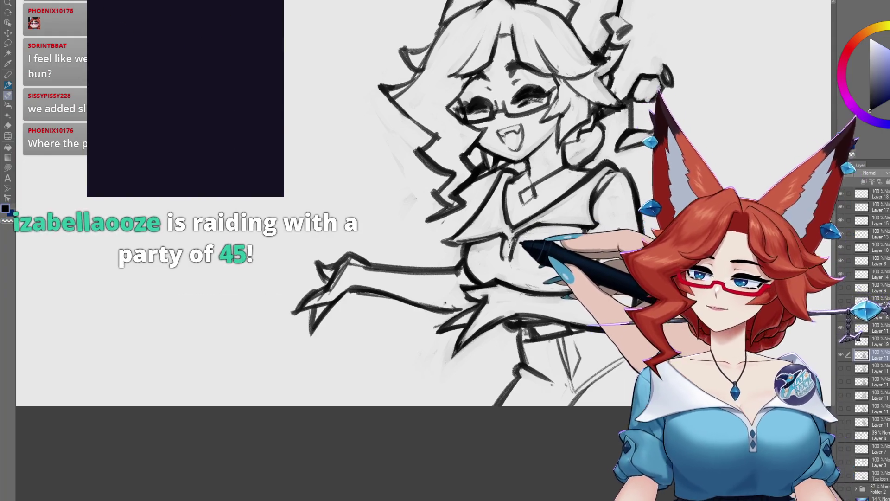
drag(505, 269, 430, 380)
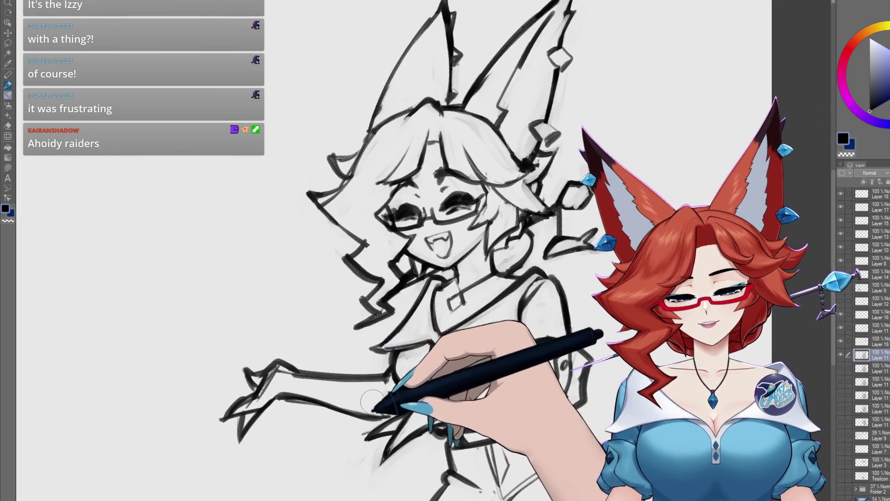
key(ctrl+minus)
key(ctrl+minus)
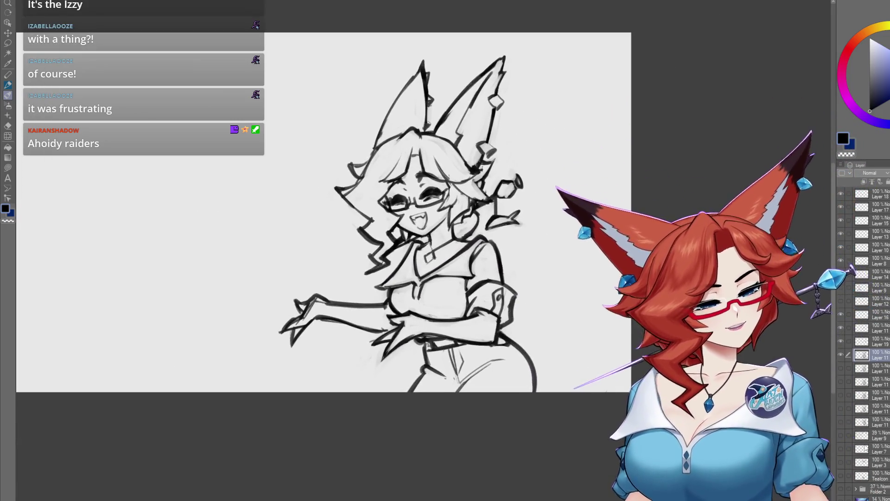
- Show the title lettering and teacup layers, placing the teacup image left below the title
click(841, 475)
click(839, 475)
click(842, 461)
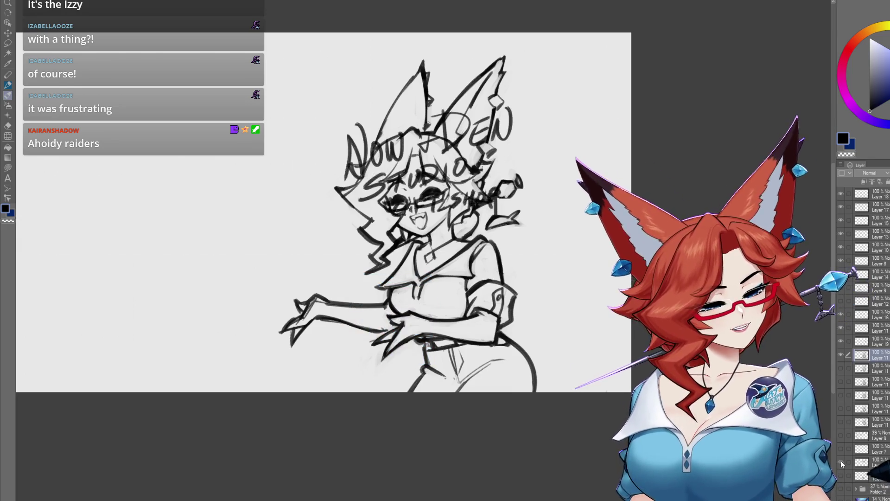
click(841, 460)
click(840, 453)
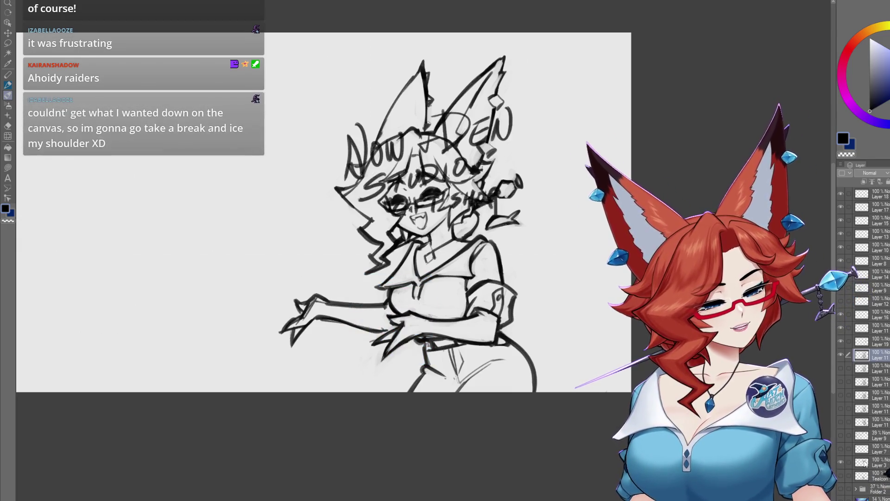
click(840, 461)
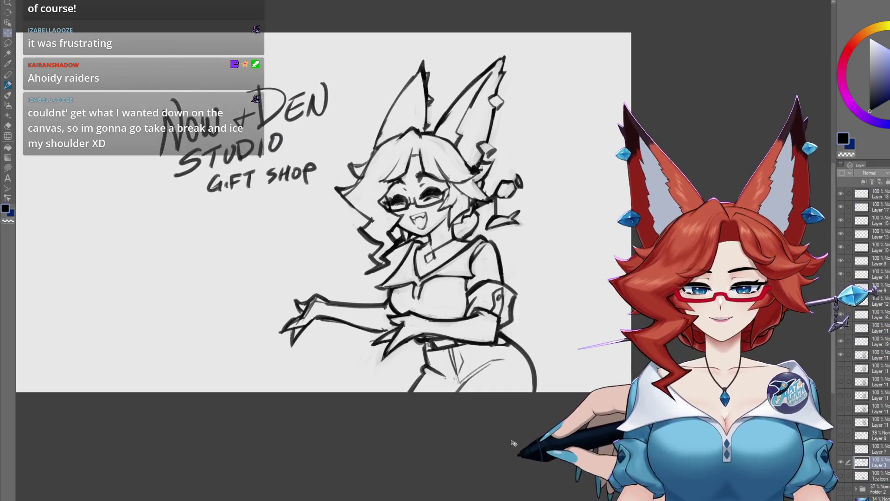
click(840, 475)
click(863, 476)
mouse_move(691, 430)
mouse_down()
mouse_move(594, 451)
mouse_move(526, 415)
mouse_move(543, 399)
mouse_up()
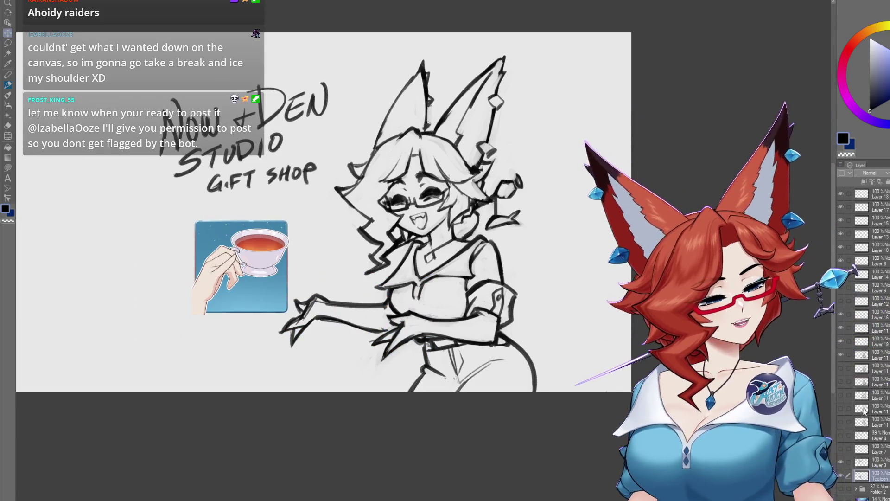
- Hide the rough sketch, briefly compare the blue sketch layer, and recentre the canvas
click(840, 422)
click(841, 422)
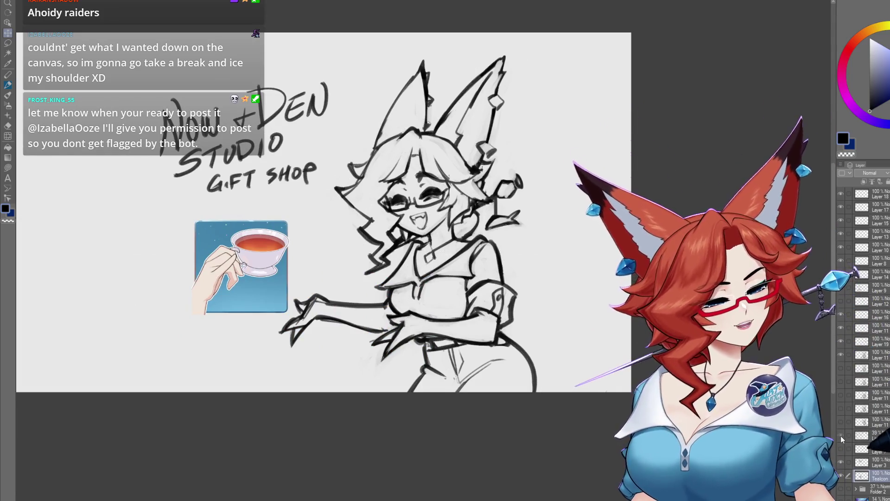
click(841, 435)
click(840, 436)
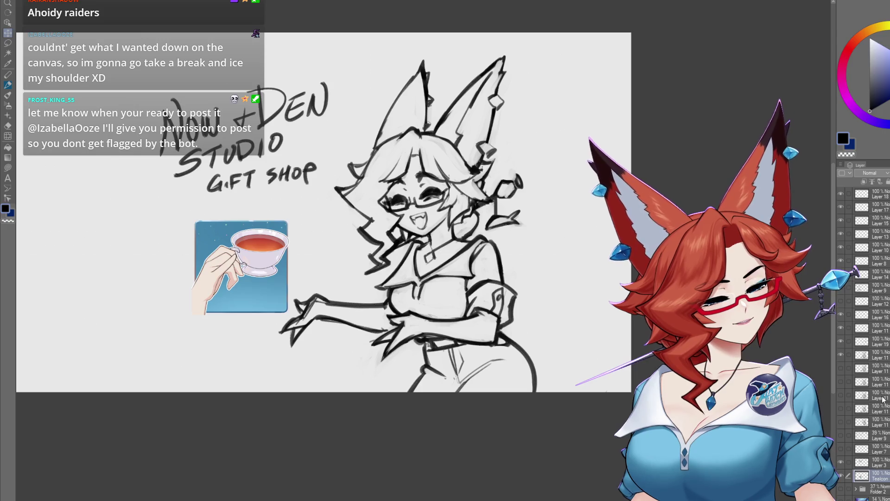
click(840, 490)
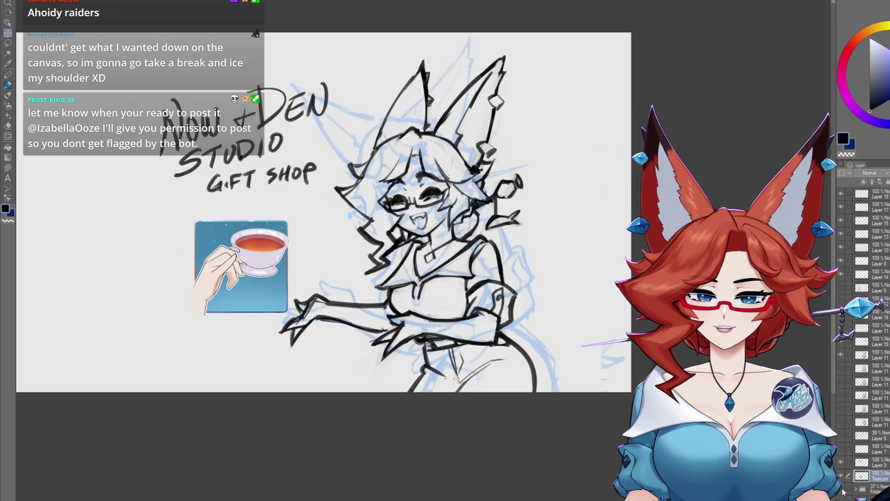
click(841, 489)
mouse_move(557, 375)
mouse_down()
mouse_move(561, 428)
mouse_move(584, 435)
mouse_up()
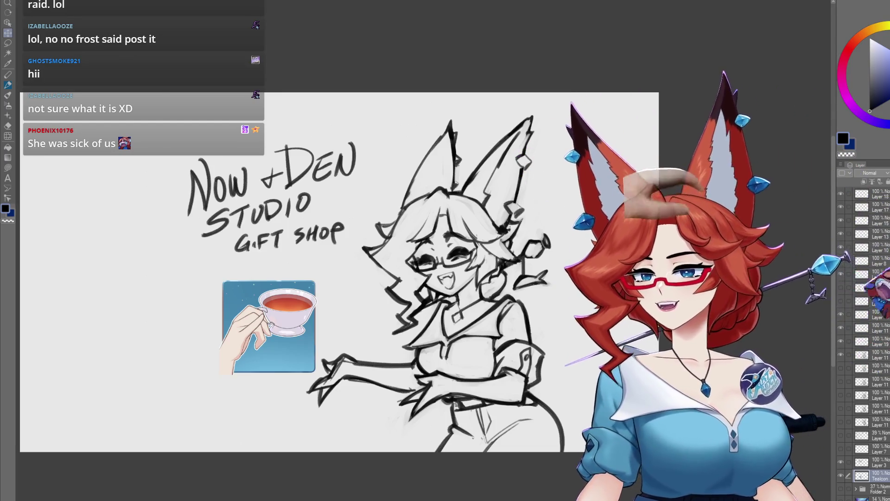
- Select the topmost layer in the Layer panel
click(881, 194)
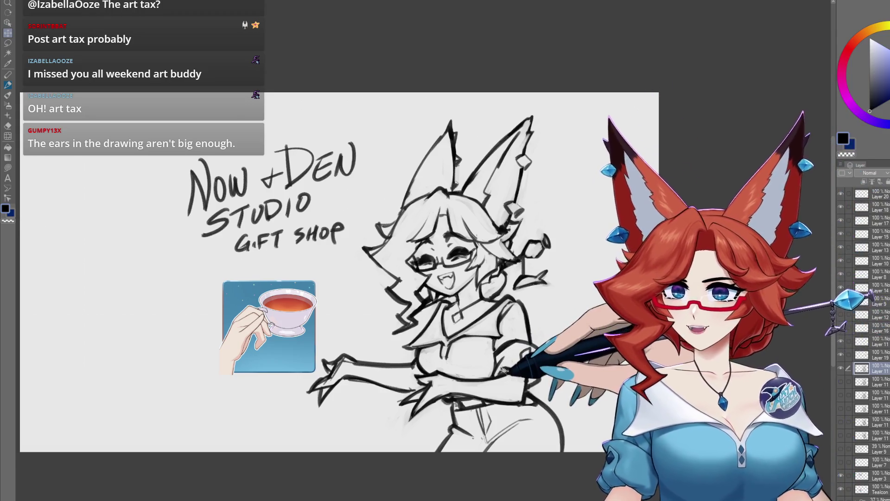
drag(512, 378, 592, 345)
scroll(593, 344, up, 3)
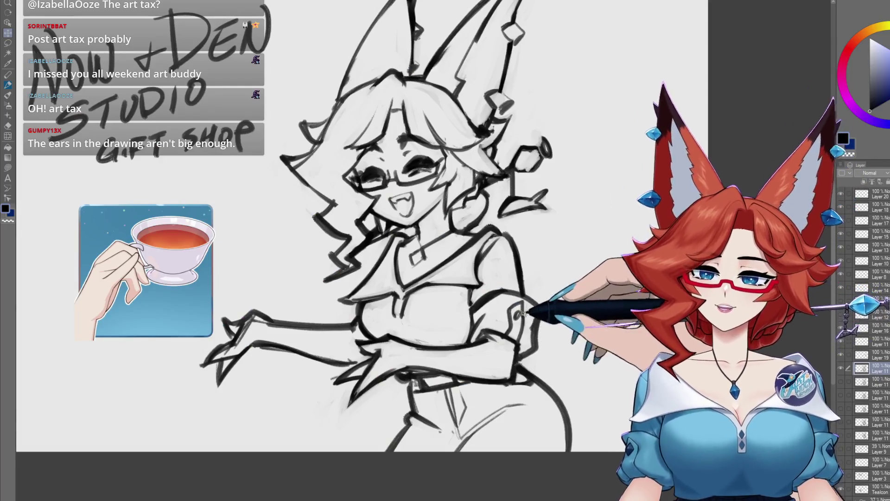
click(844, 368)
click(844, 369)
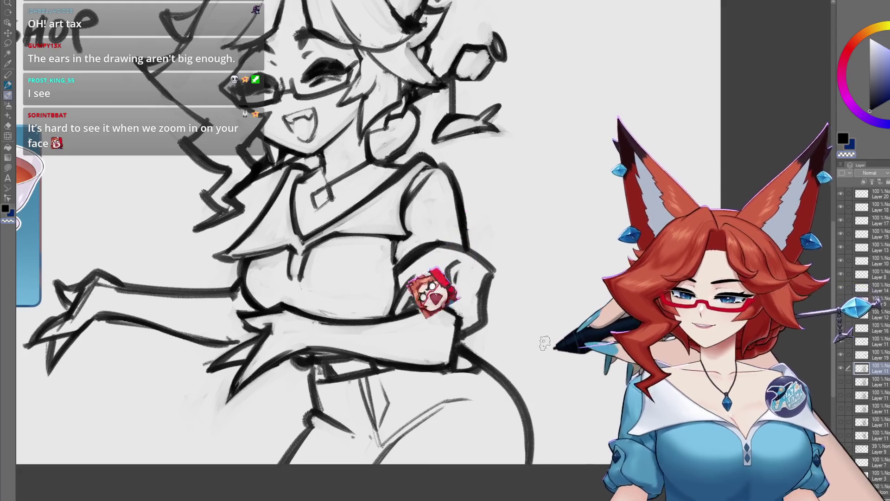
drag(543, 345, 574, 334)
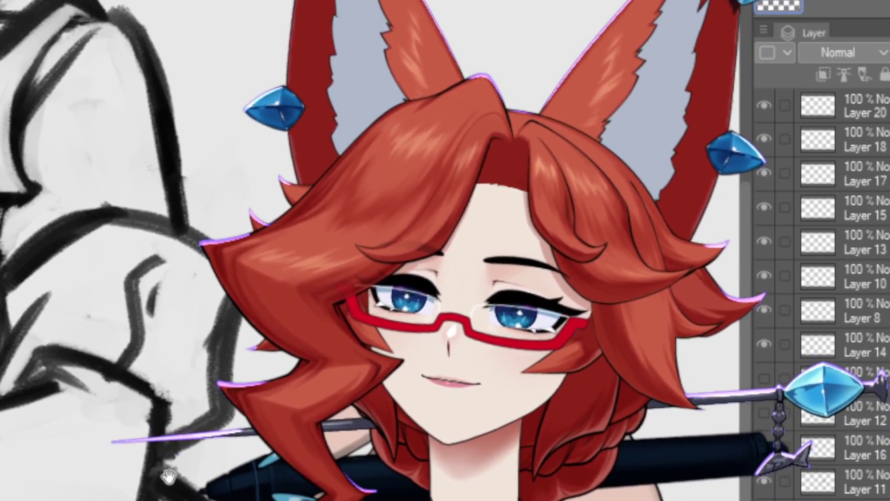
drag(88, 466, 163, 480)
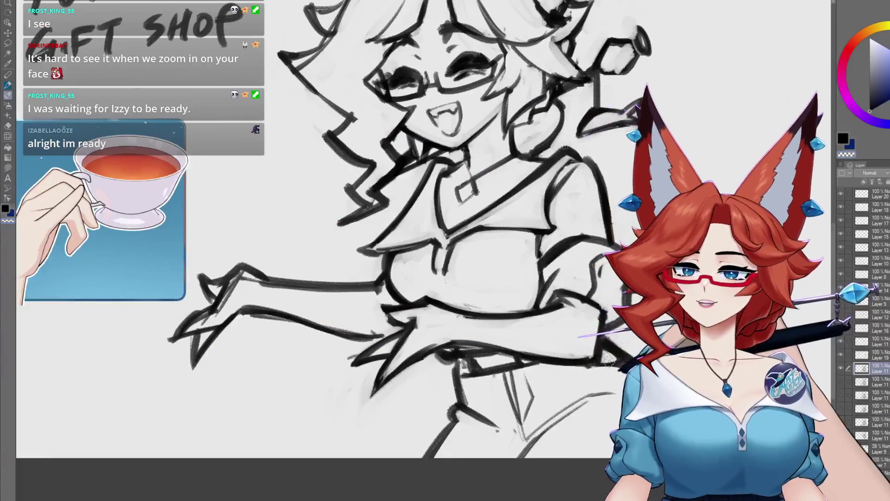
drag(608, 362, 483, 381)
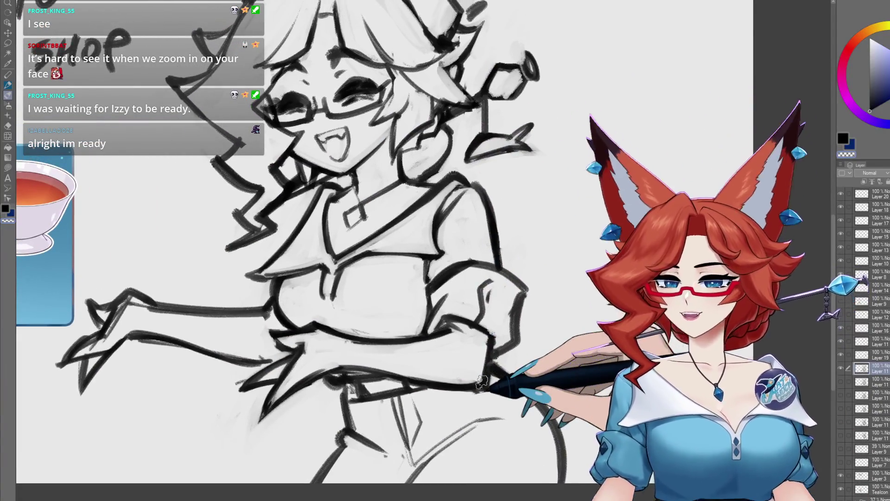
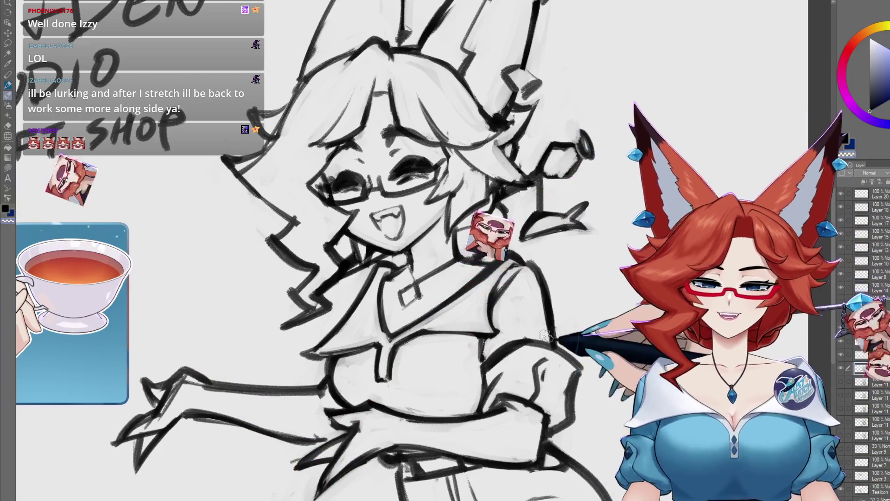
- Reveal the faint background sketch layer with its mirrored notes, keeping the teacup image visible
scroll(529, 366, down, 3)
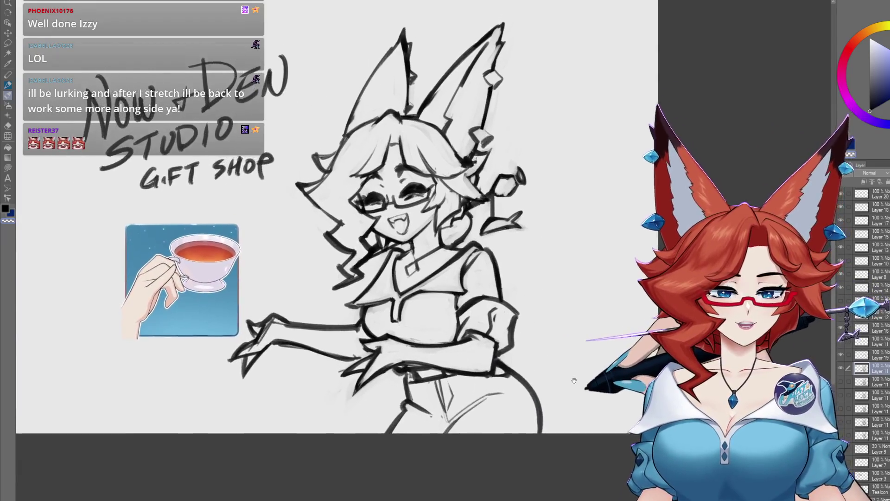
scroll(578, 371, down, 2)
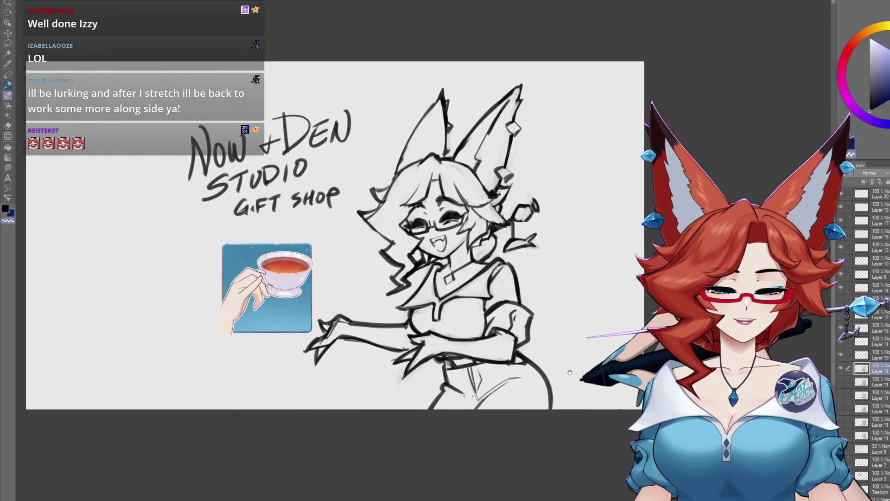
scroll(570, 377, up, 3)
drag(567, 382, 562, 379)
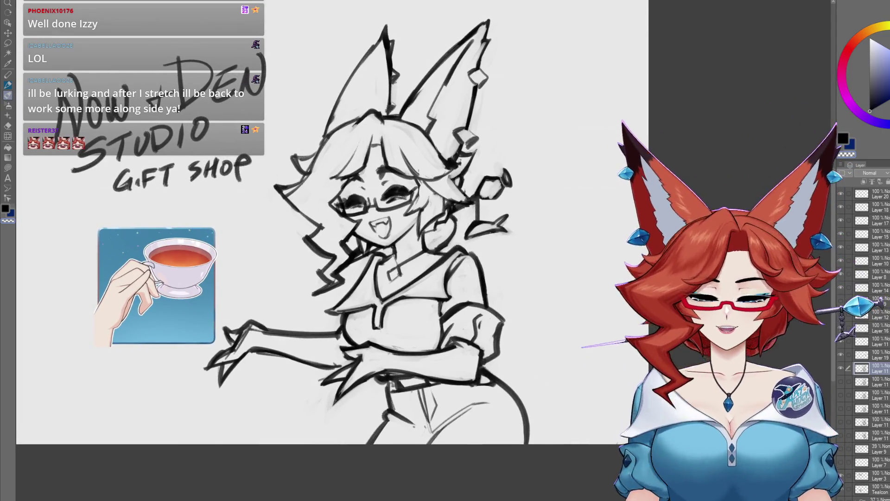
scroll(566, 358, down, 3)
scroll(566, 358, up, 1)
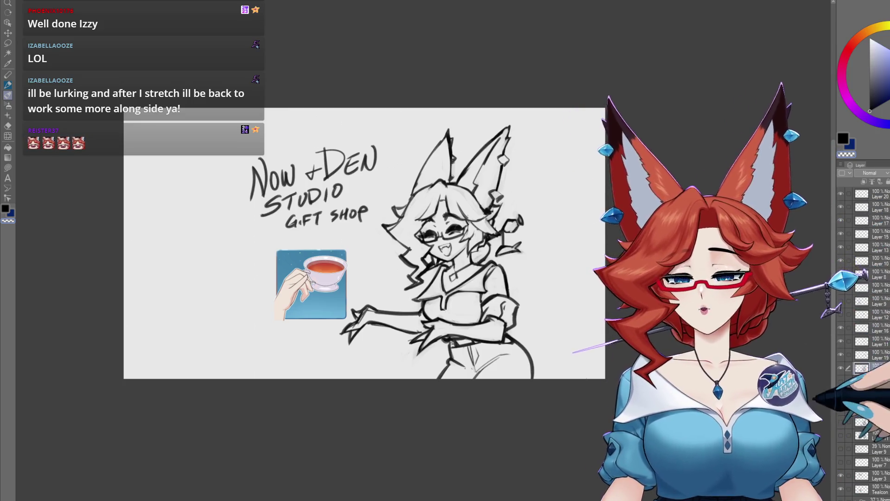
scroll(863, 325, down, 1)
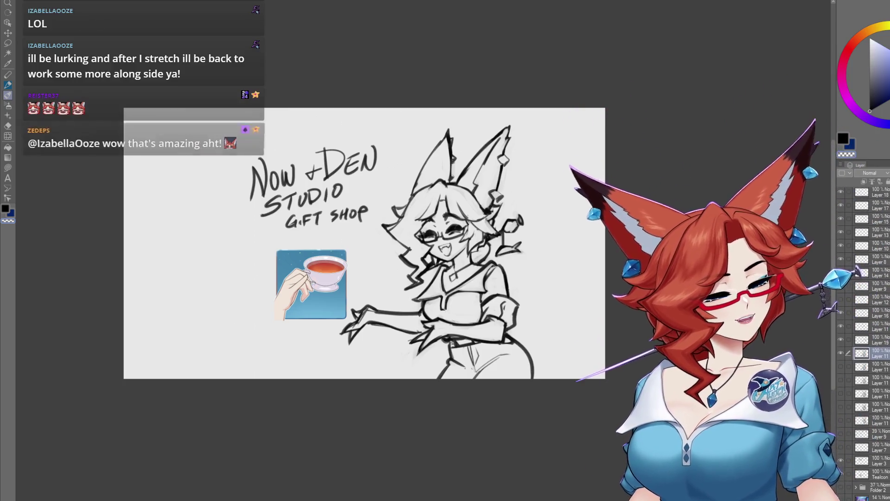
click(840, 474)
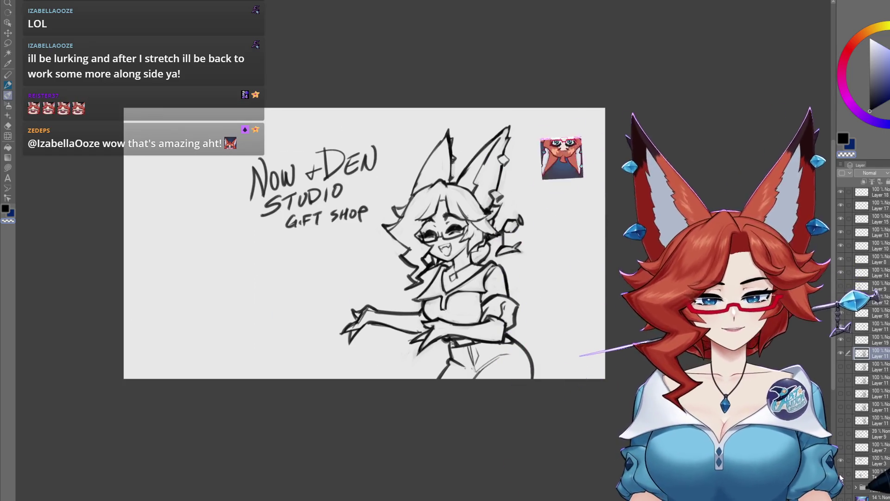
click(840, 474)
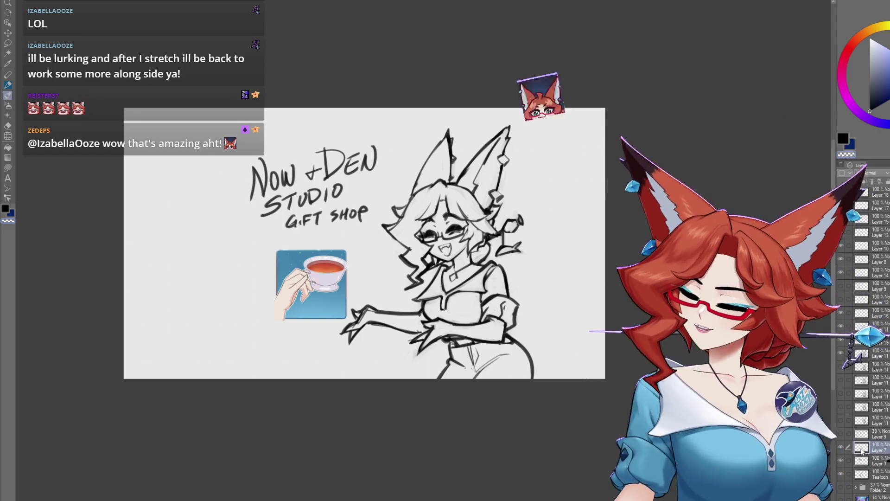
click(840, 434)
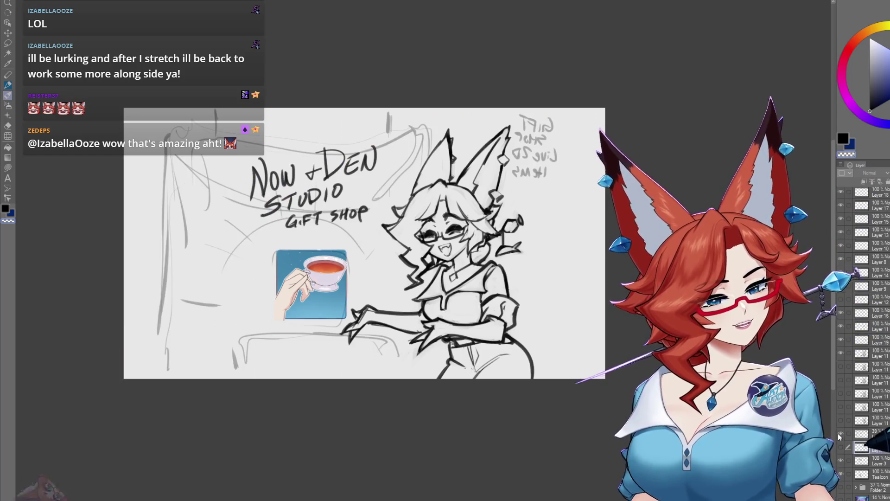
- Check which layers hold the character sketch and body lines, switching between Layer 9 and Layer 3
click(862, 434)
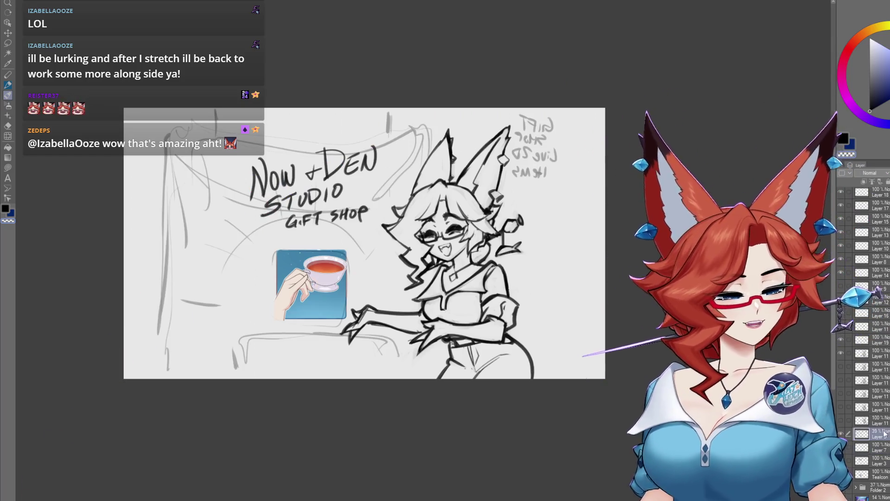
click(874, 461)
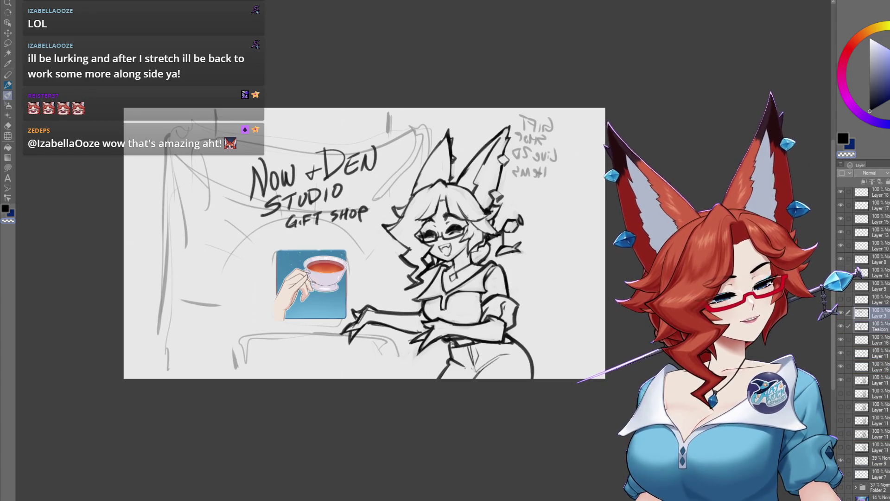
click(882, 460)
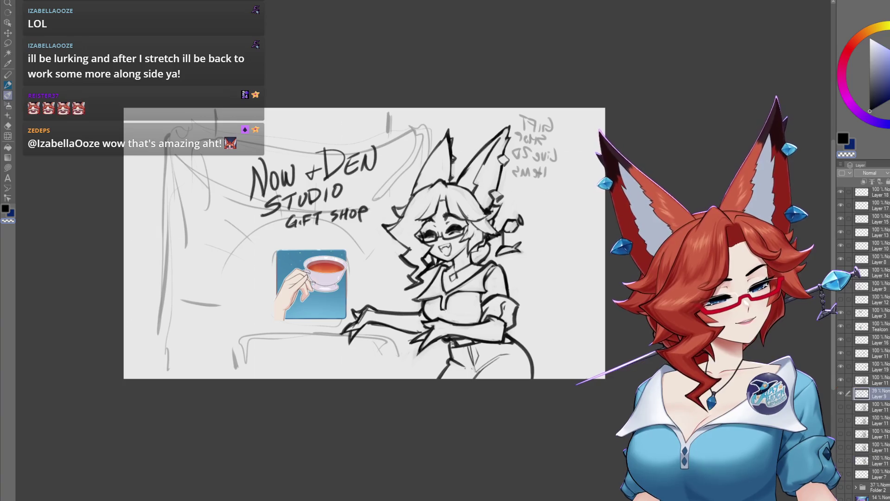
click(839, 394)
click(840, 383)
click(839, 382)
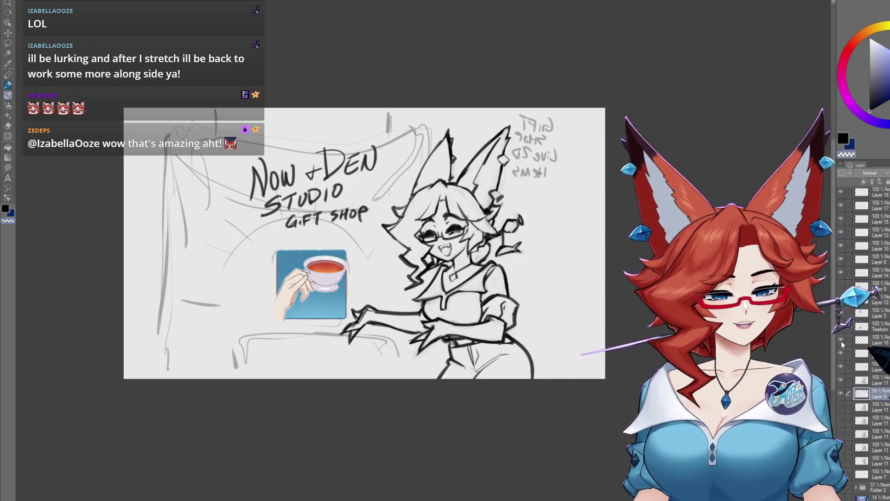
- Group Layer 3 through Layer 9 into Folder 3 with Ctrl+G and move it to the top
shift+click(863, 313)
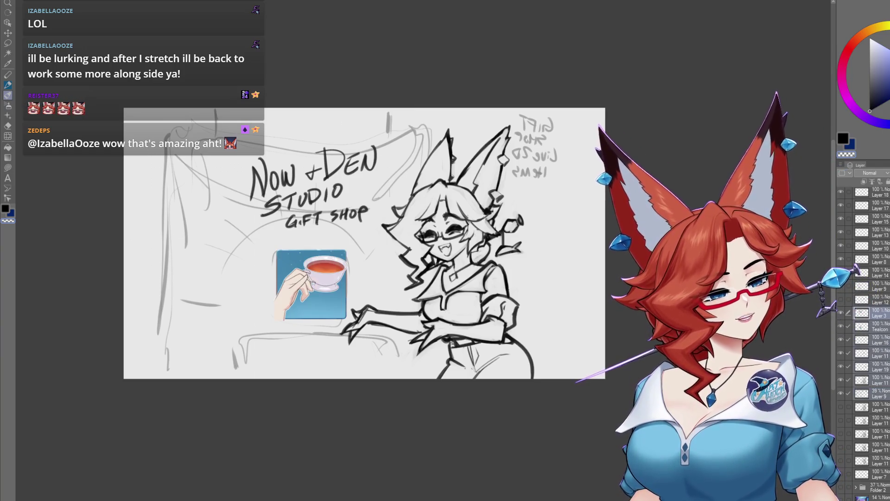
key(ctrl+g)
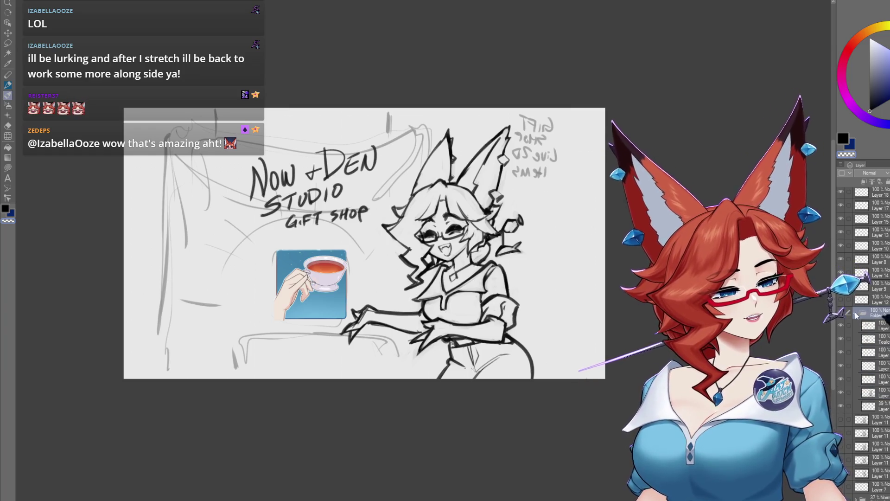
click(857, 315)
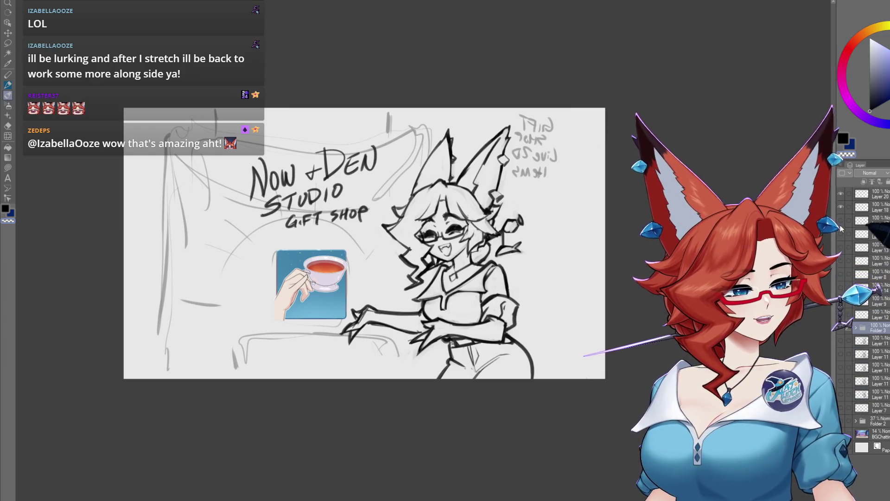
drag(884, 275, 872, 192)
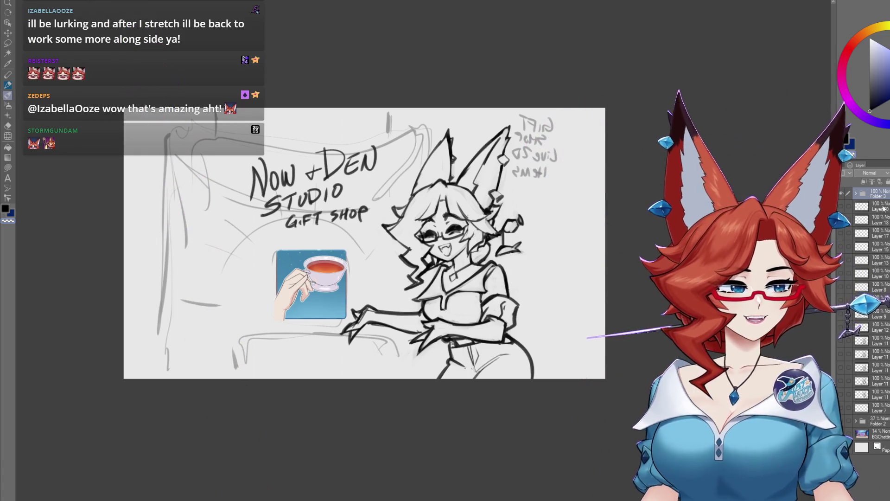
scroll(568, 353, up, 4)
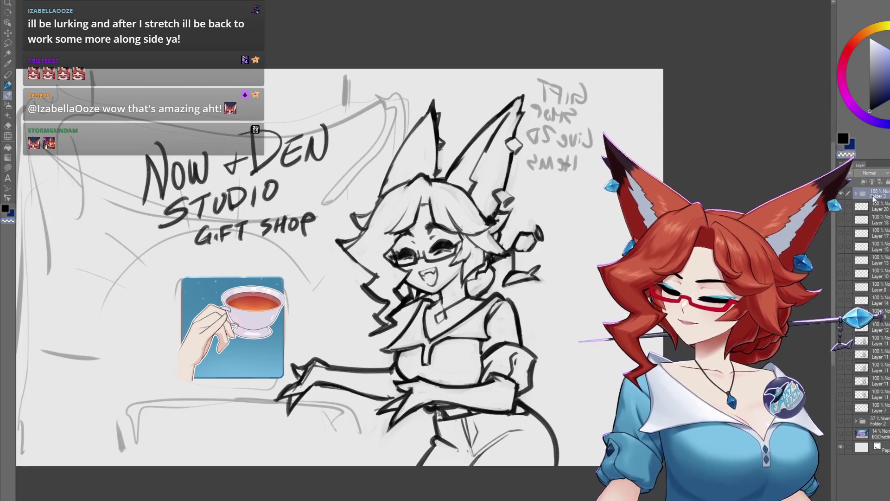
- Tint Folder 3 blue, raise its opacity to 100%, then remove the blue tint
click(874, 196)
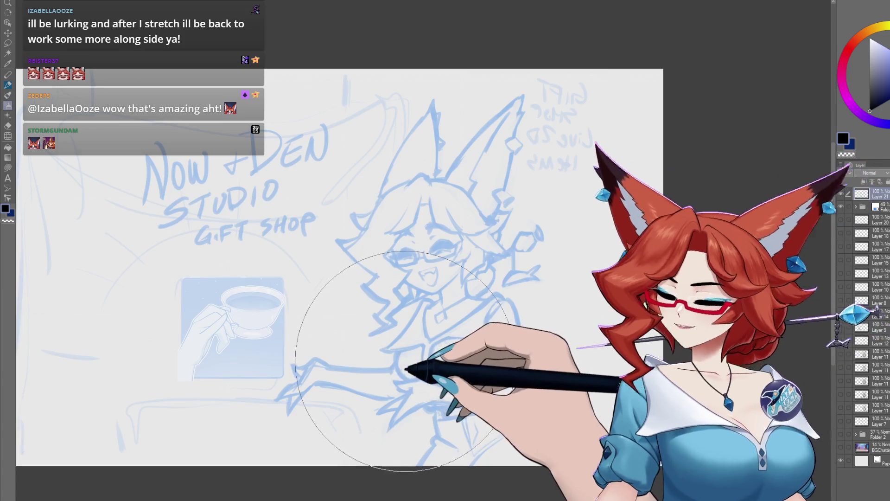
mouse_move(446, 366)
mouse_down()
mouse_move(468, 338)
mouse_move(470, 289)
mouse_move(503, 311)
mouse_move(497, 255)
mouse_move(486, 373)
mouse_up()
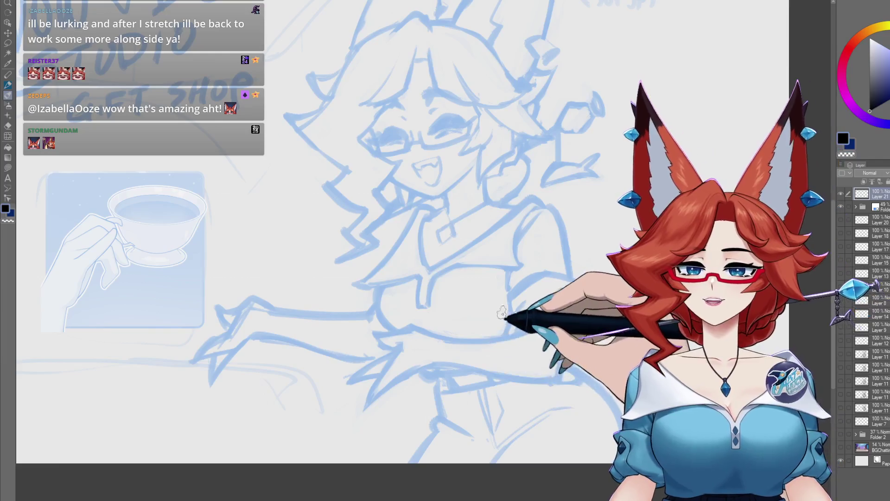
mouse_move(455, 340)
mouse_down()
mouse_move(495, 365)
mouse_move(472, 371)
mouse_move(491, 365)
mouse_move(492, 353)
mouse_move(482, 366)
mouse_up()
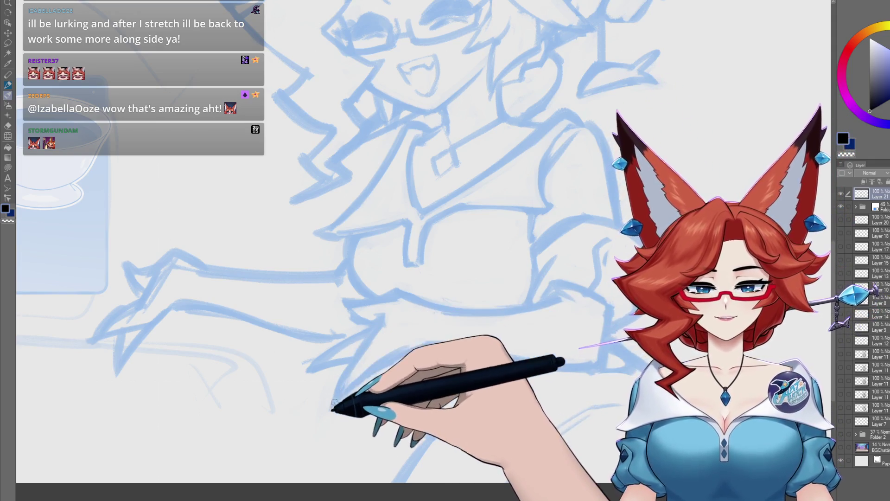
mouse_move(369, 389)
mouse_down()
mouse_move(476, 424)
mouse_move(489, 483)
mouse_move(482, 430)
mouse_move(498, 343)
mouse_move(505, 381)
mouse_move(491, 391)
mouse_move(496, 403)
mouse_move(492, 382)
mouse_move(510, 379)
mouse_move(513, 392)
mouse_move(495, 340)
mouse_move(508, 338)
mouse_up()
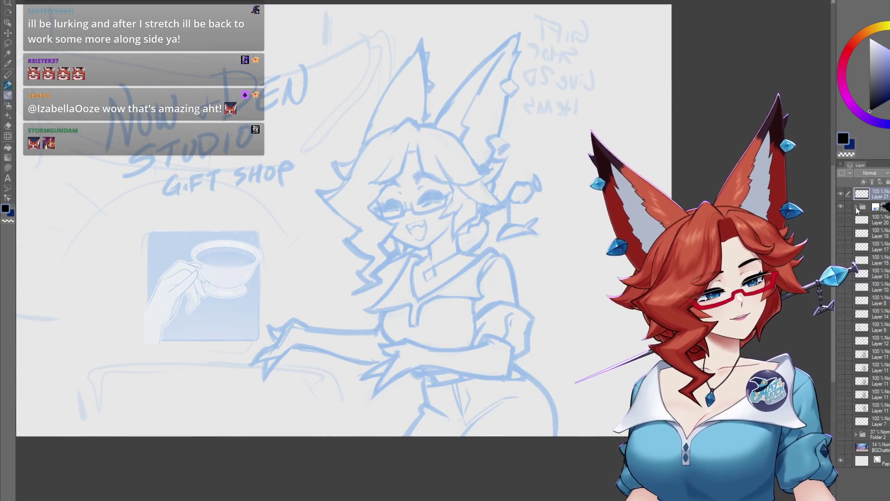
click(856, 206)
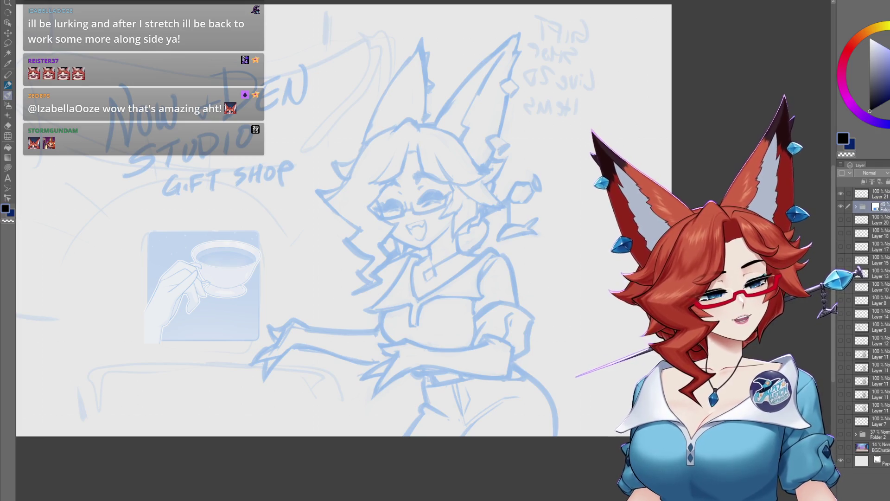
key(ctrl+z)
click(859, 210)
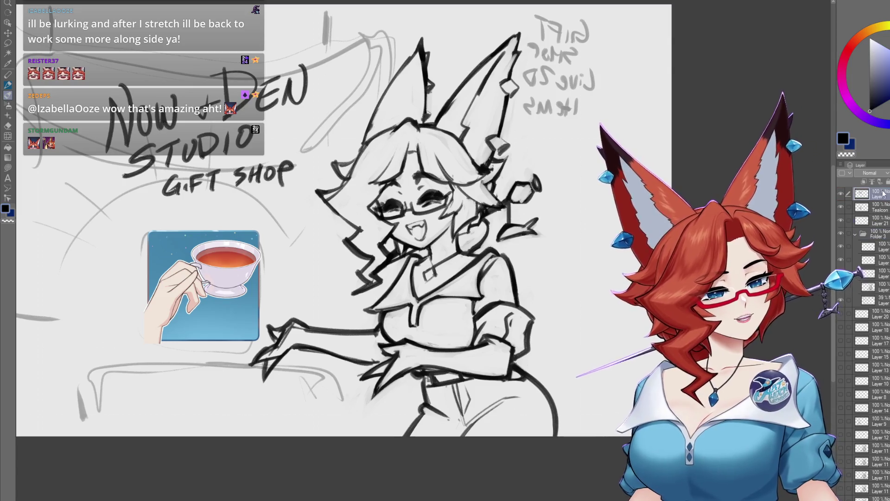
- Compare the sketch layer on and off, then duplicate it with copy and paste
click(841, 288)
click(842, 288)
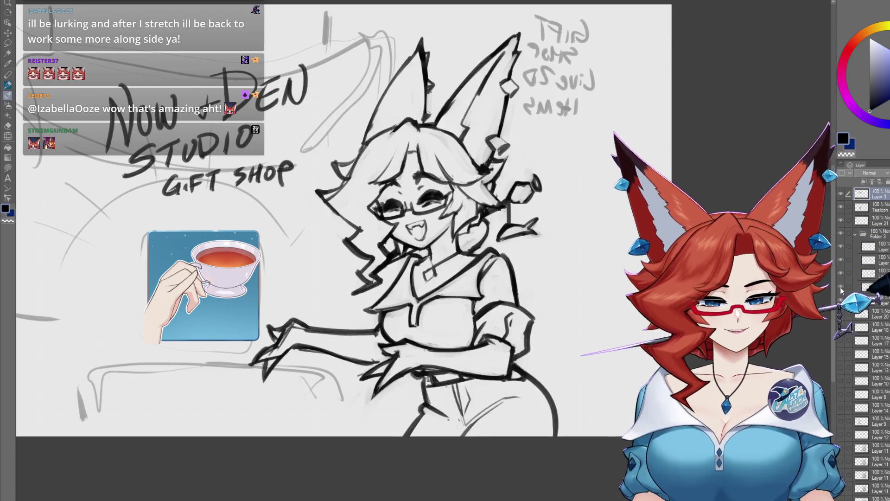
key(ctrl+c)
key(ctrl+v)
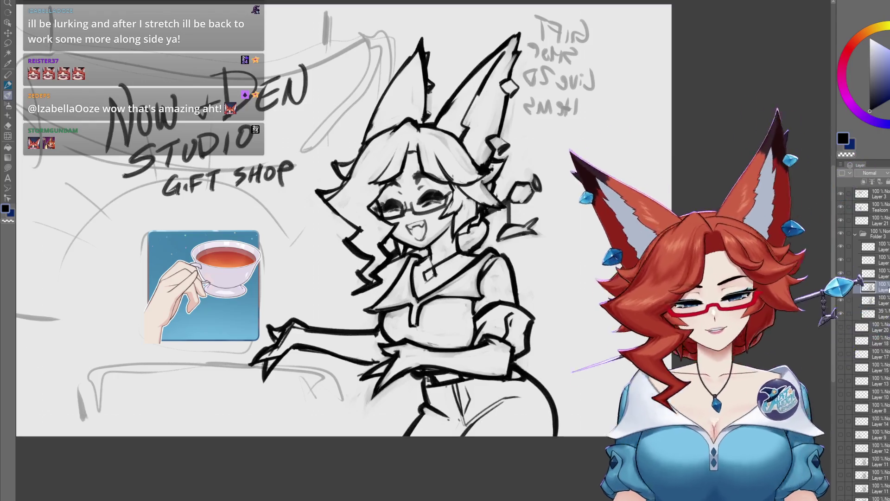
- Pan the view from the torso down to the outstretched claws and lower hand
scroll(450, 317, up, 4)
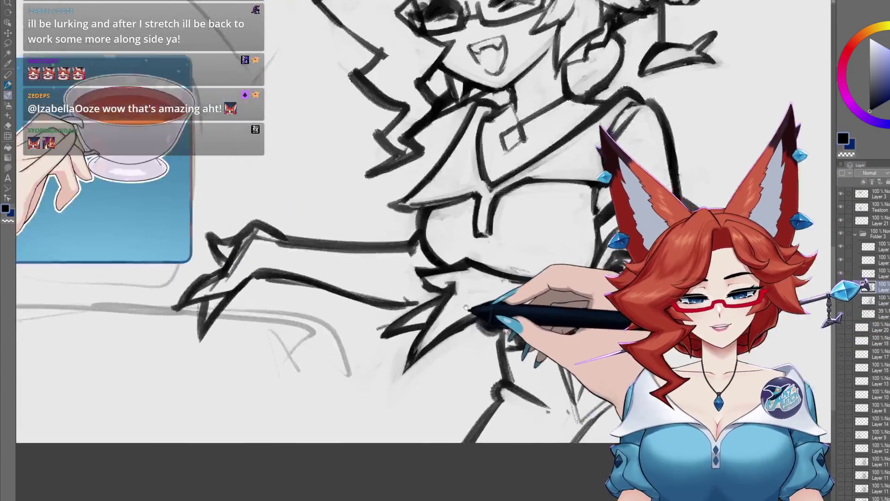
drag(407, 334, 381, 332)
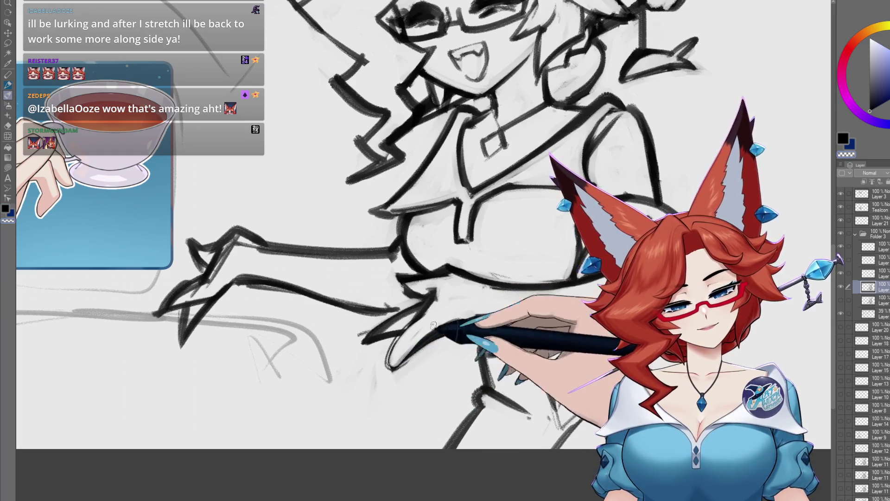
drag(400, 369, 425, 322)
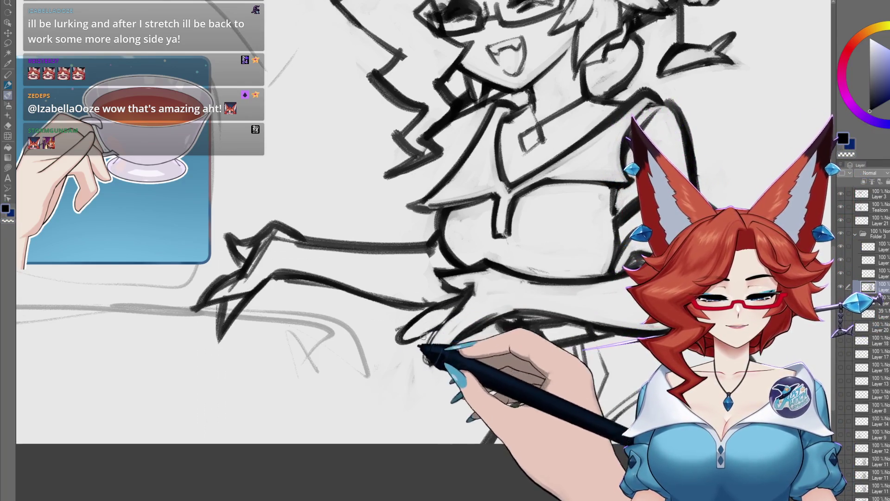
drag(431, 327, 317, 350)
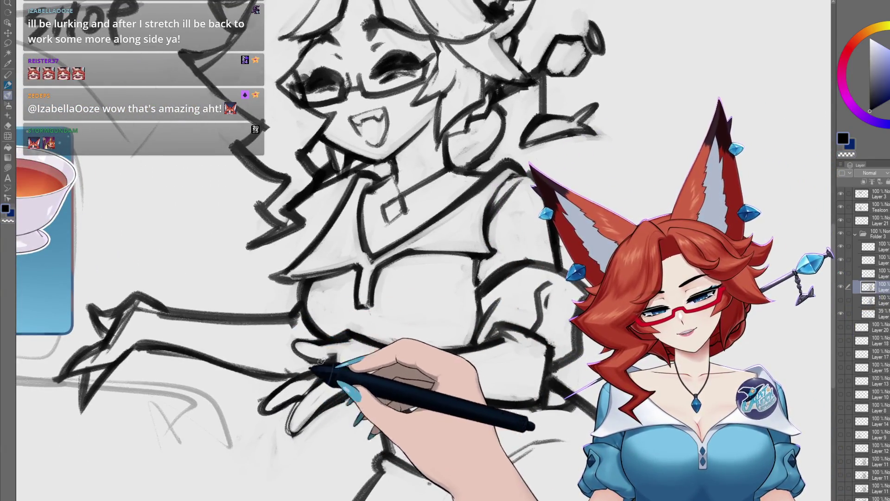
mouse_move(326, 341)
mouse_down()
mouse_move(462, 299)
mouse_move(450, 307)
mouse_up()
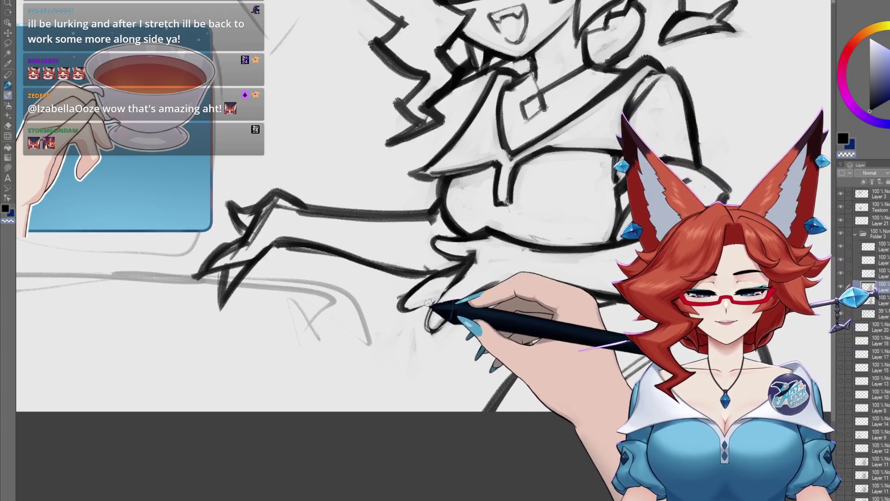
mouse_move(390, 314)
mouse_down()
mouse_move(506, 318)
mouse_move(412, 304)
mouse_up()
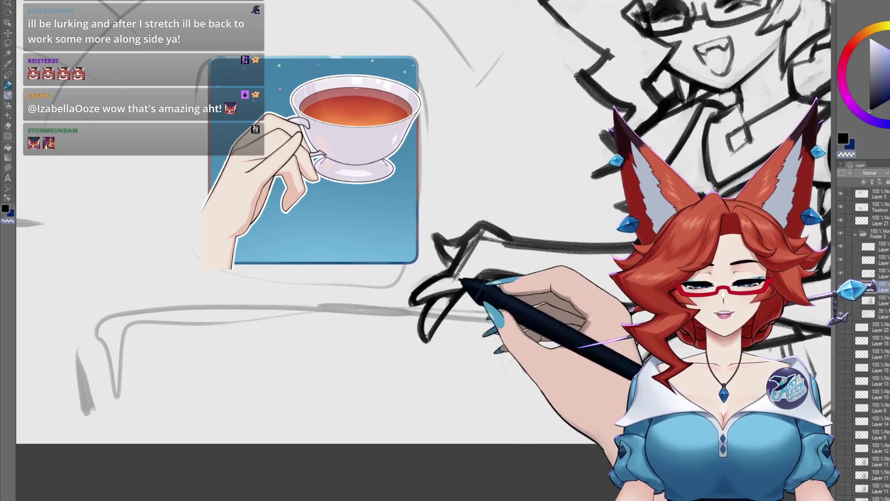
- Add a new raster layer above Layer 18 for the redrawn hands
scroll(431, 290, up, 4)
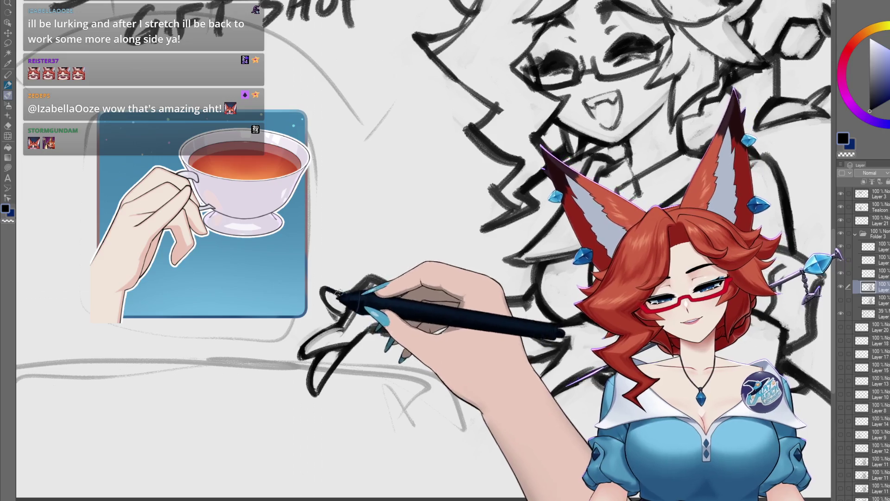
mouse_move(381, 313)
mouse_down()
mouse_move(454, 299)
mouse_move(453, 278)
mouse_move(431, 277)
mouse_up()
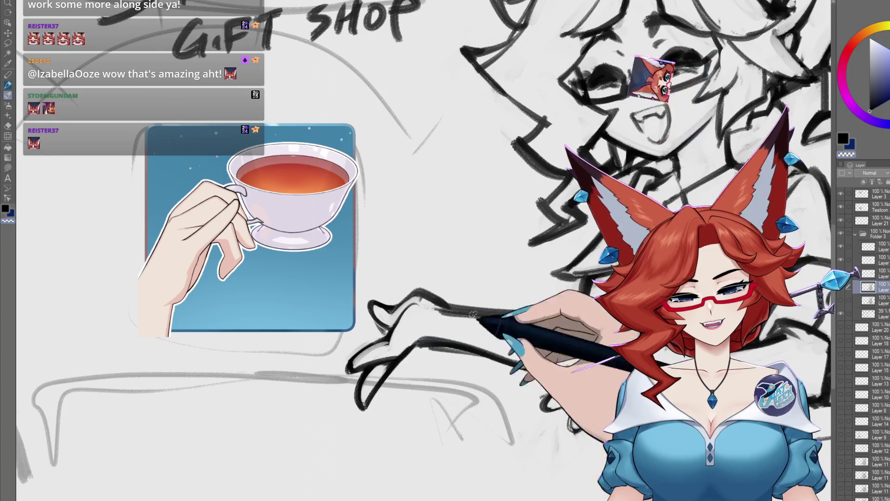
click(881, 341)
key(ctrl+shift+n)
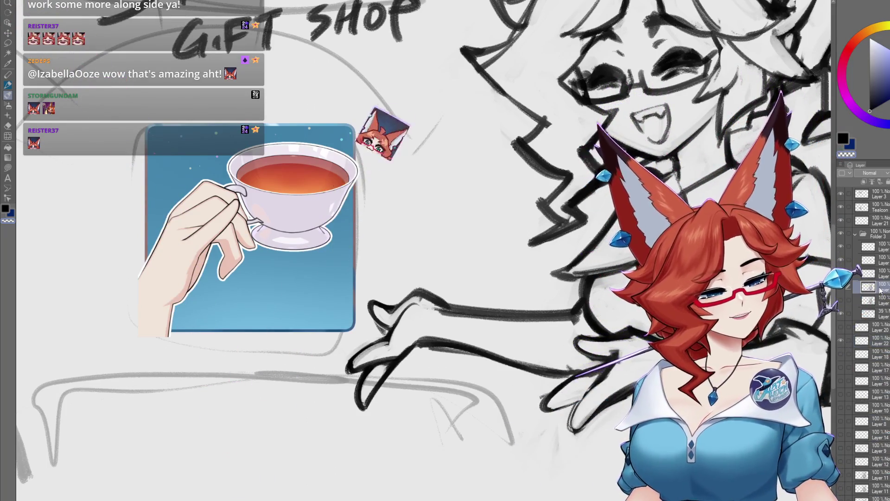
- View more of the arms and body and toggle a layer to compare hand versions
scroll(446, 250, right, 5)
scroll(481, 373, up, 3)
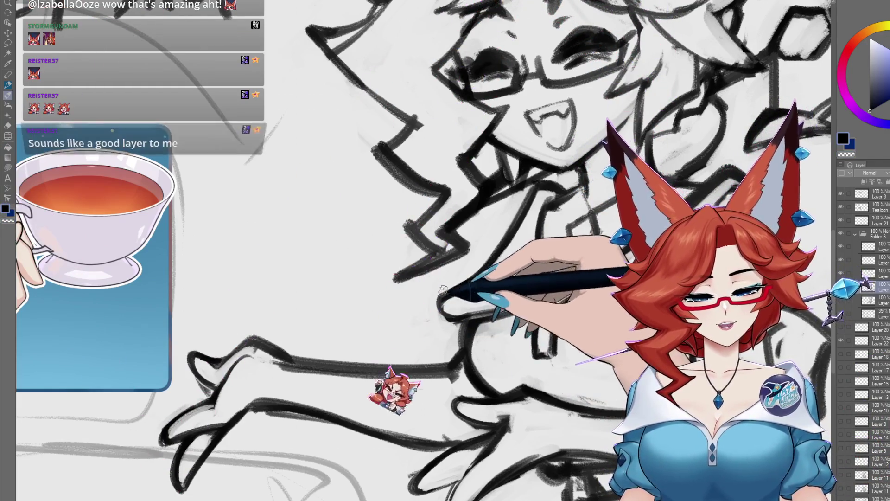
drag(727, 255, 559, 265)
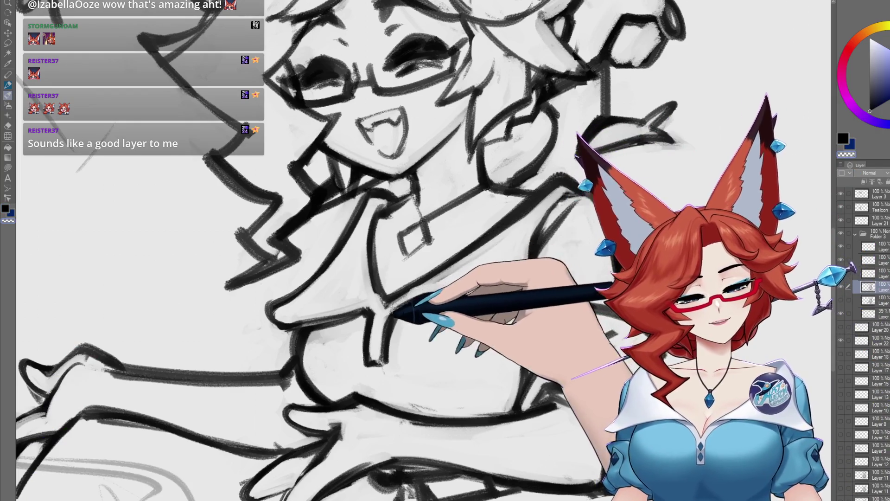
scroll(512, 259, down, 5)
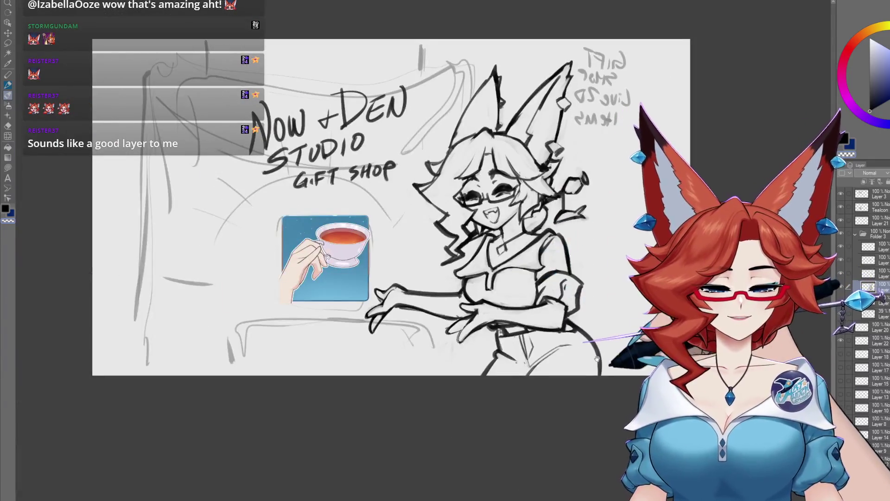
scroll(505, 319, up, 3)
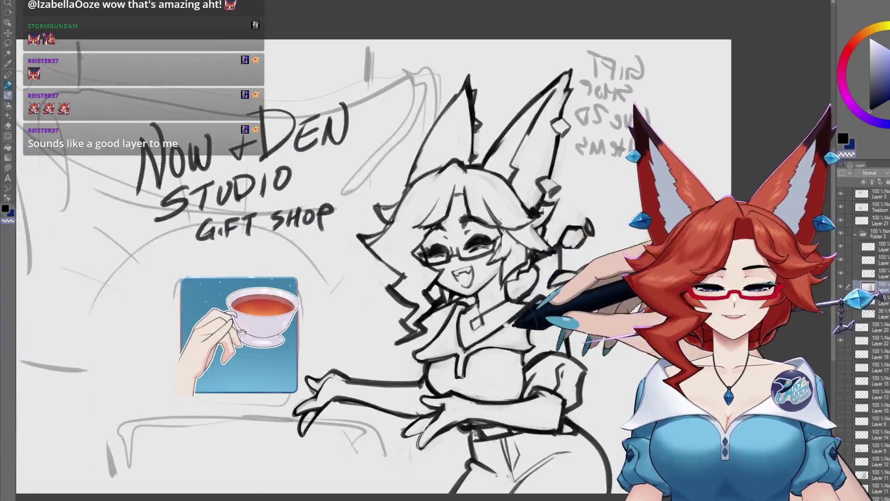
scroll(506, 319, down, 3)
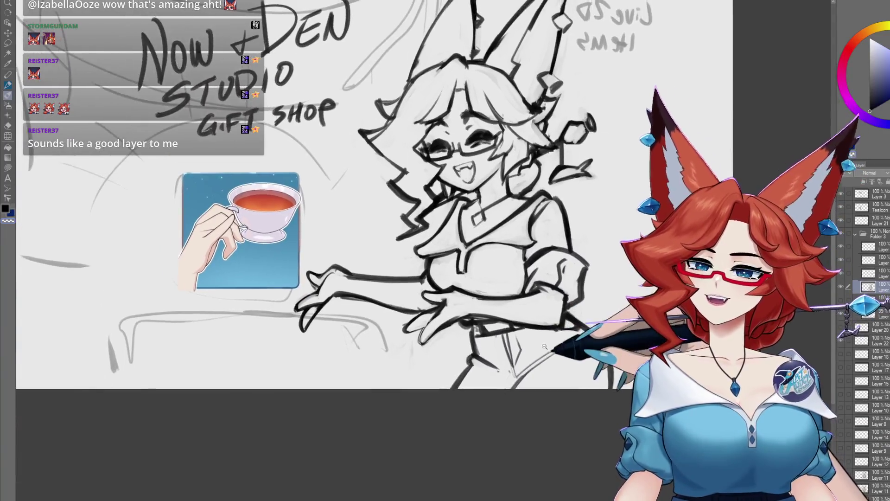
scroll(544, 346, up, 2)
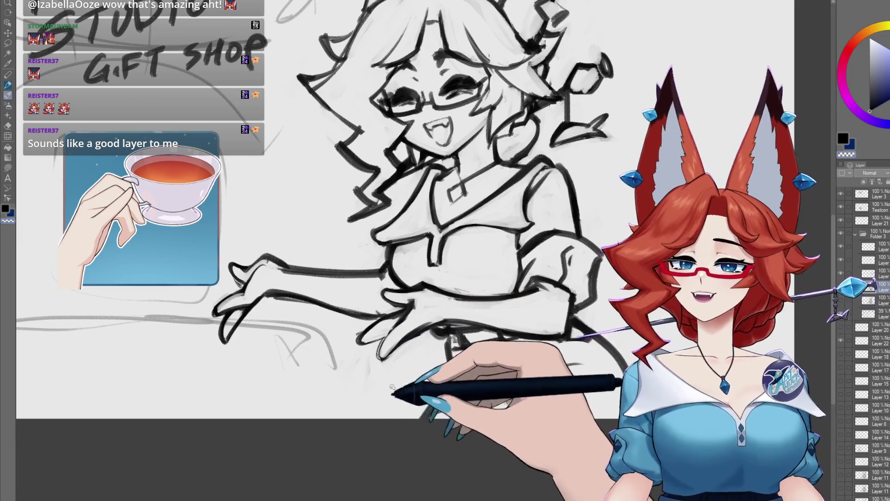
scroll(462, 372, up, 2)
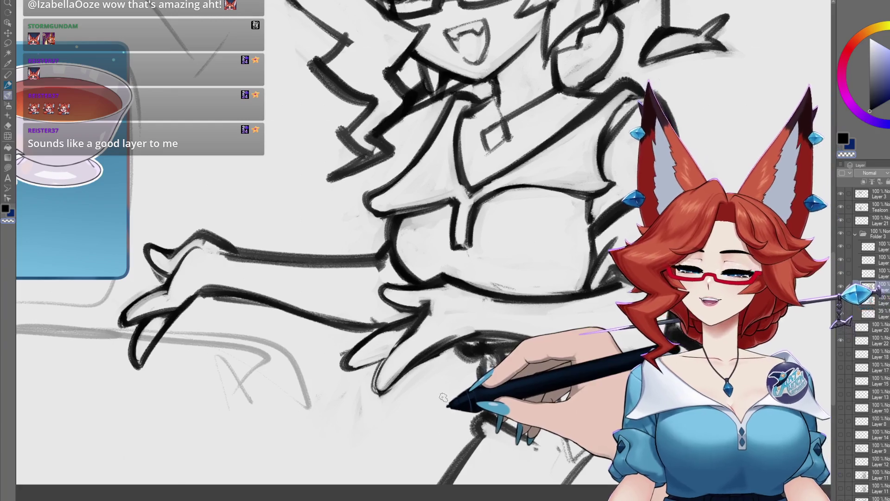
click(842, 288)
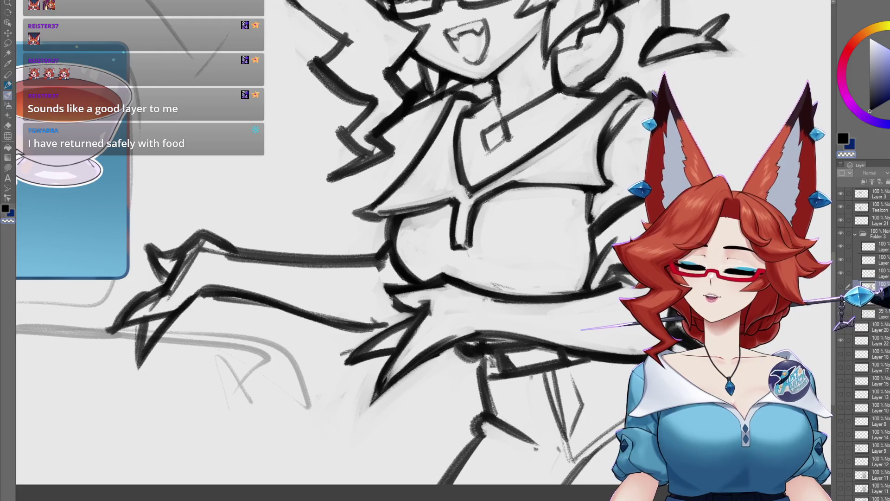
scroll(477, 376, down, 5)
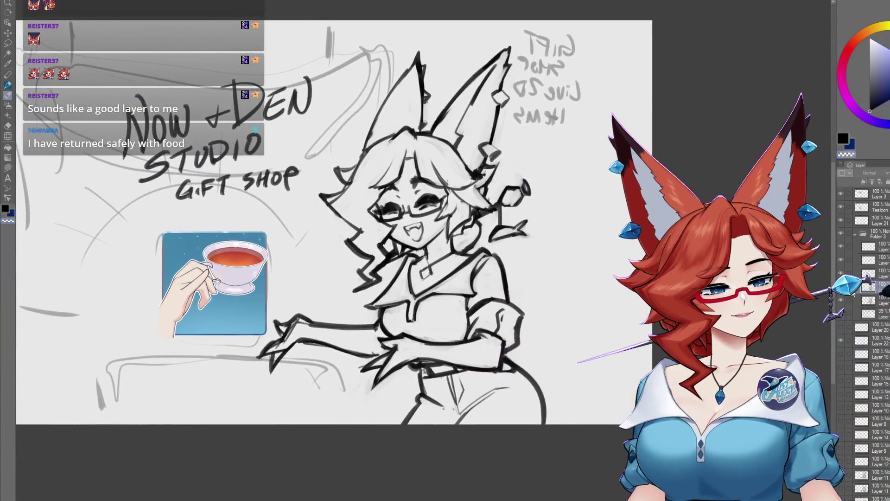
- Toggle the hand layers' visibility back and forth to compare the two inked versions
click(839, 300)
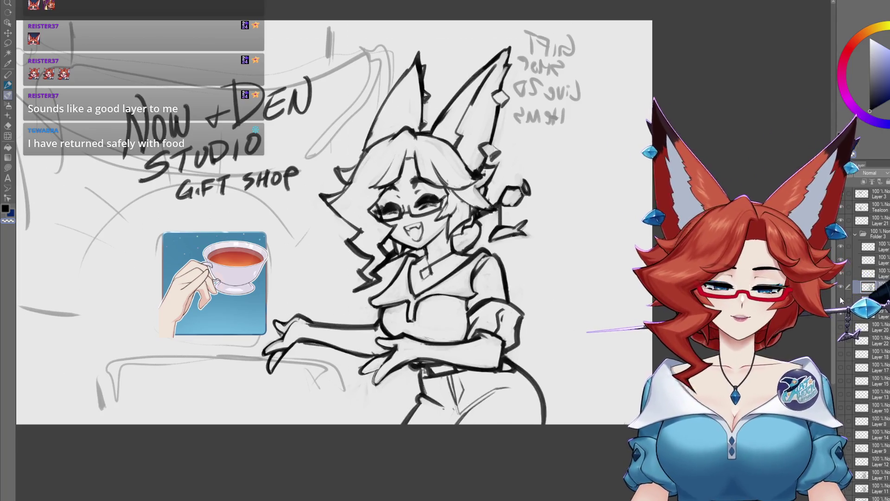
click(841, 288)
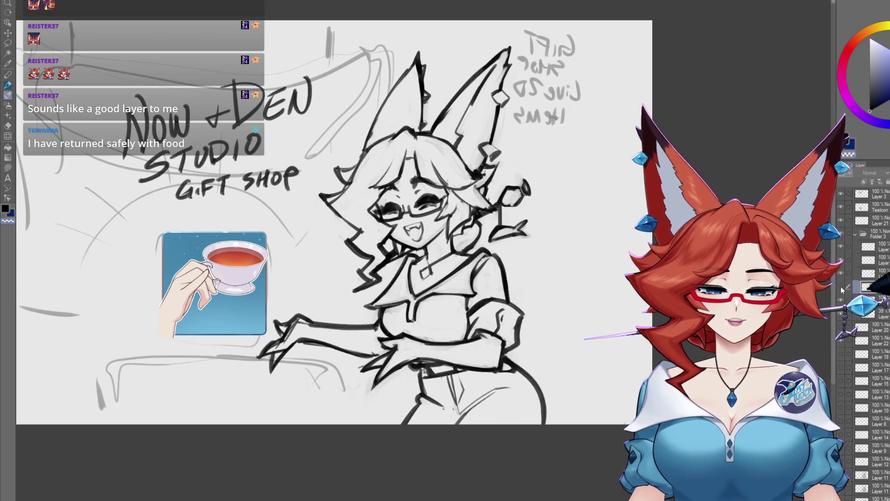
click(841, 288)
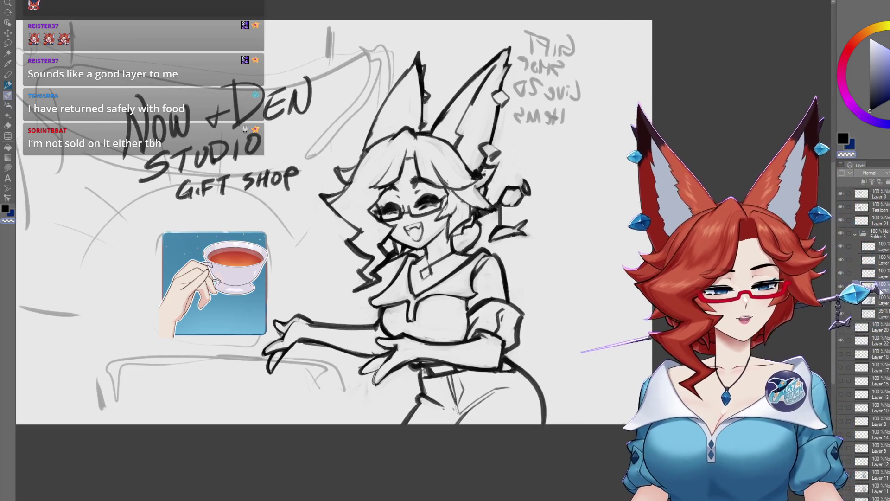
scroll(498, 316, up, 5)
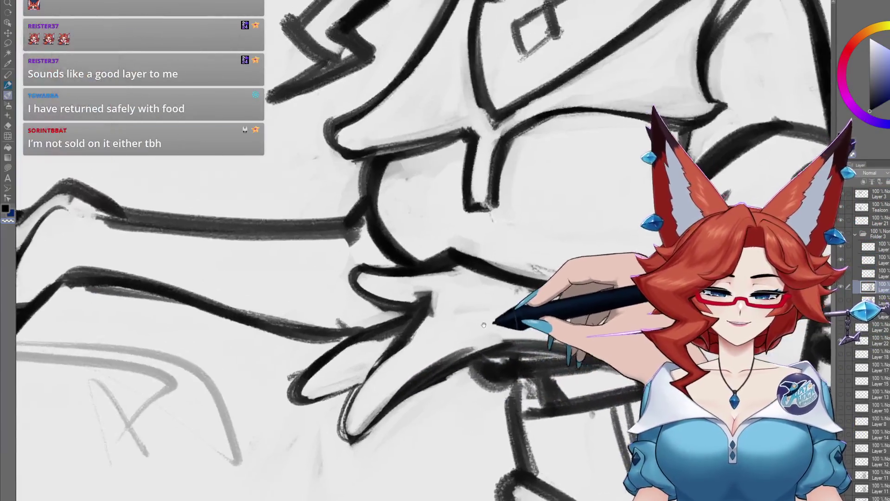
scroll(499, 315, down, 2)
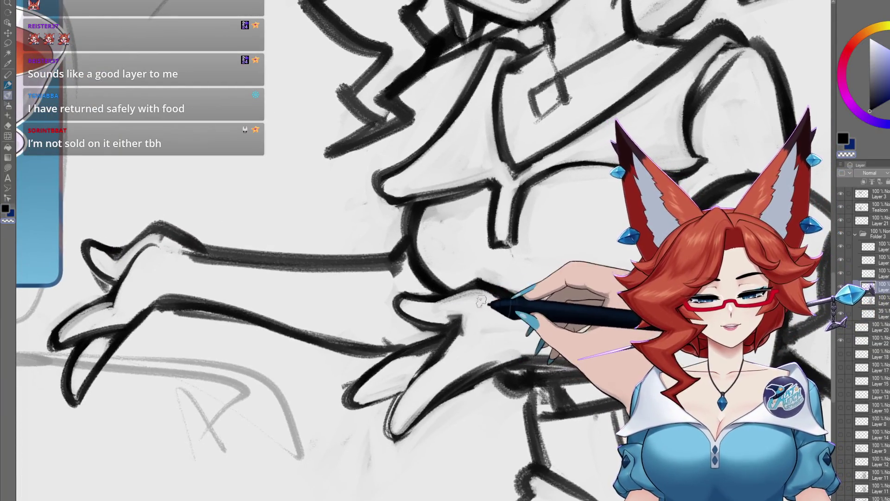
scroll(535, 283, down, 1)
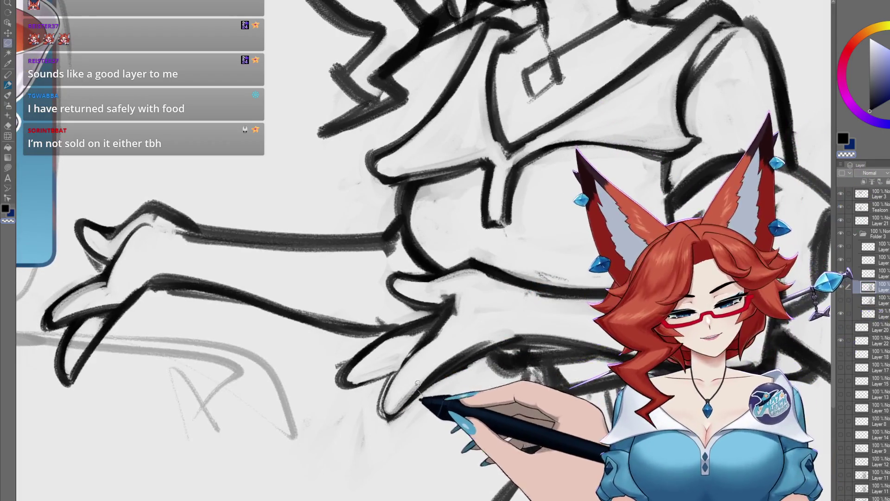
mouse_move(374, 373)
mouse_down()
mouse_move(320, 378)
mouse_move(430, 403)
mouse_up()
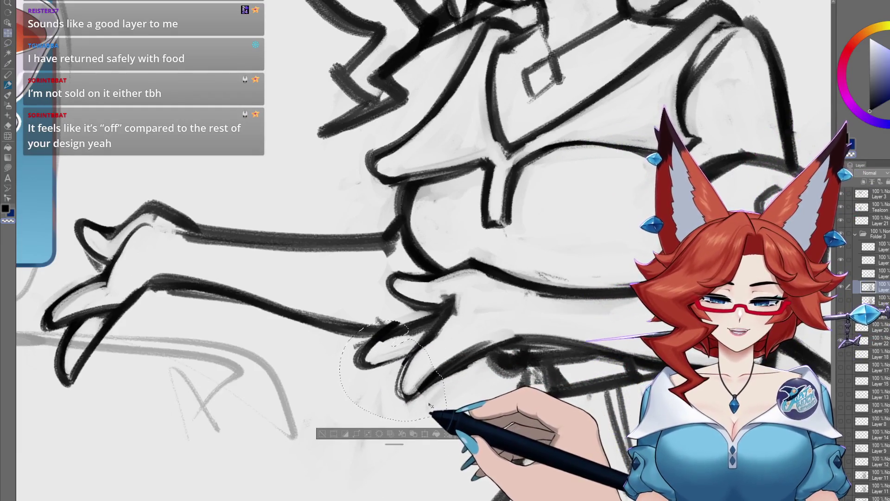
scroll(482, 438, down, 5)
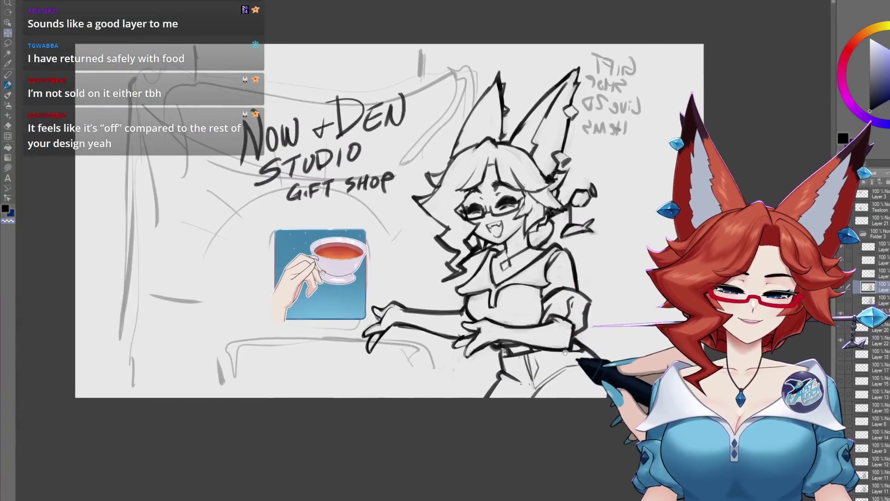
scroll(510, 352, up, 5)
mouse_move(418, 344)
mouse_down()
mouse_move(388, 314)
mouse_move(411, 361)
mouse_move(419, 359)
mouse_up()
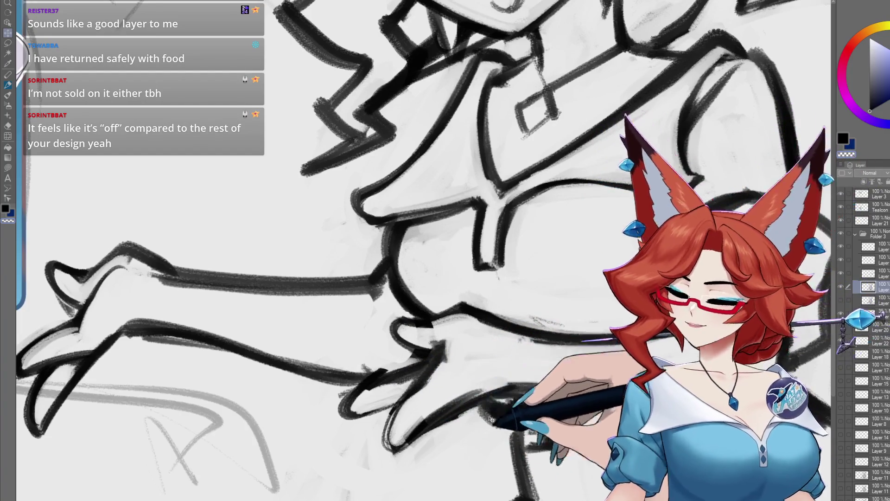
scroll(487, 411, down, 5)
drag(537, 349, 511, 377)
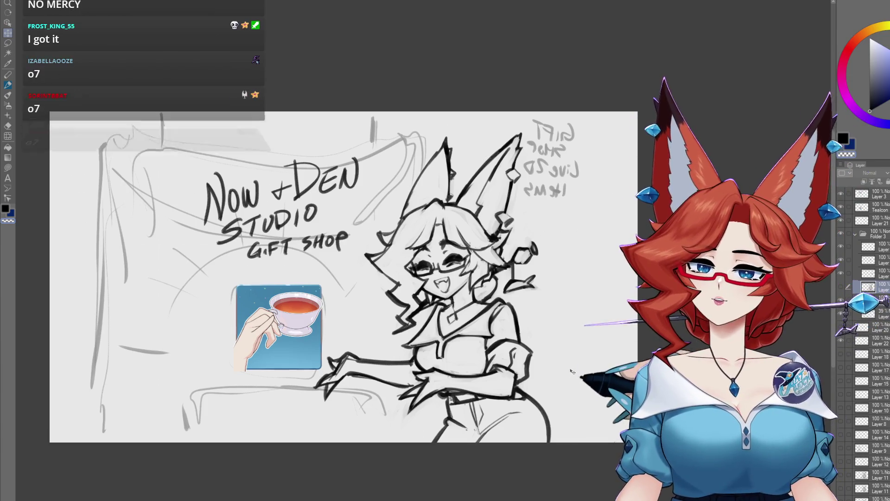
- Reposition the gift shop illustration within the view
drag(570, 388, 555, 370)
drag(555, 366, 532, 398)
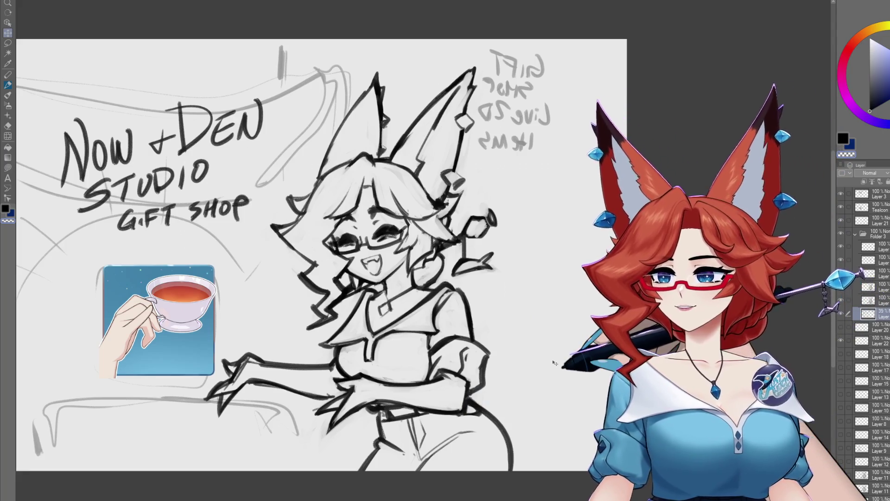
- On Layer 18, sketch a small face with two pointed ears, then block the ears in solid black
click(884, 356)
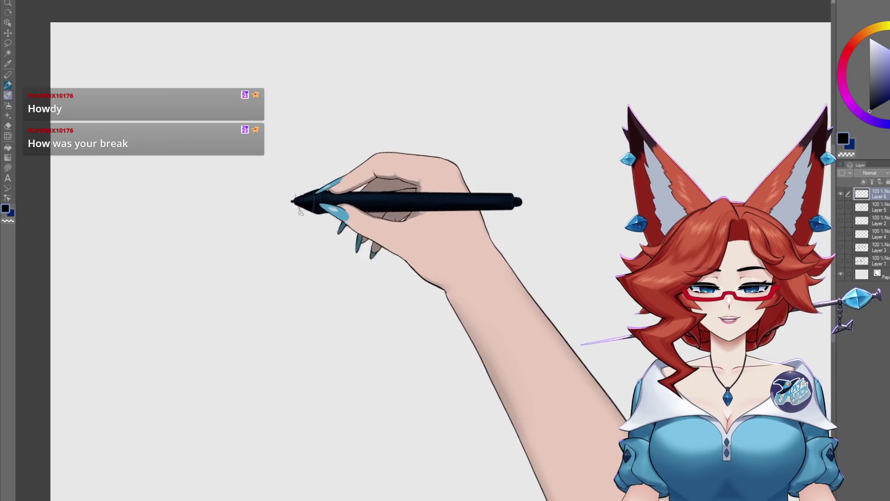
drag(295, 192, 361, 205)
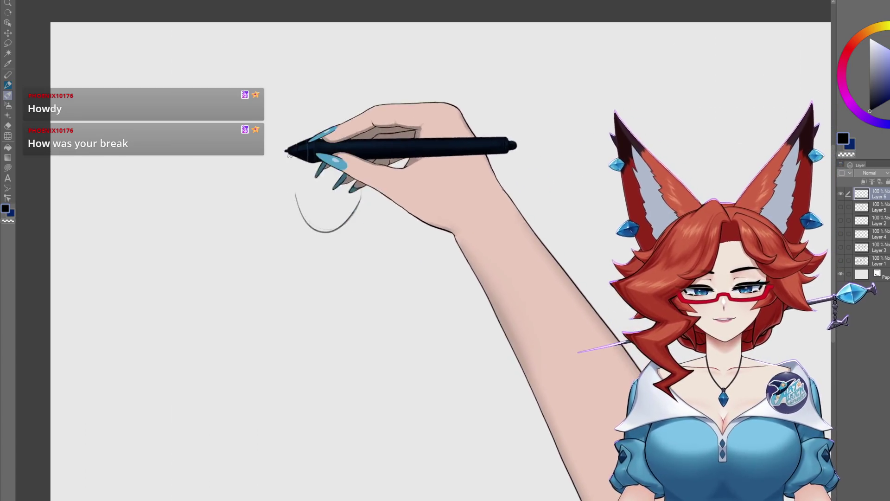
mouse_move(306, 131)
mouse_down()
mouse_move(281, 173)
mouse_move(396, 70)
mouse_move(370, 137)
mouse_move(413, 160)
mouse_up()
drag(401, 166, 380, 204)
mouse_move(306, 124)
mouse_down()
mouse_move(255, 72)
mouse_move(276, 168)
mouse_up()
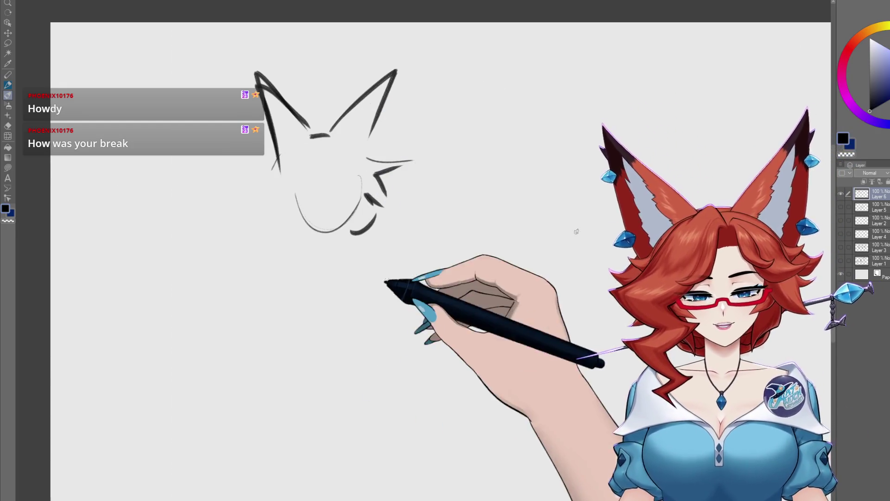
mouse_move(575, 315)
mouse_down()
mouse_move(368, 348)
mouse_move(392, 304)
mouse_move(453, 298)
mouse_move(357, 318)
mouse_move(507, 301)
mouse_up()
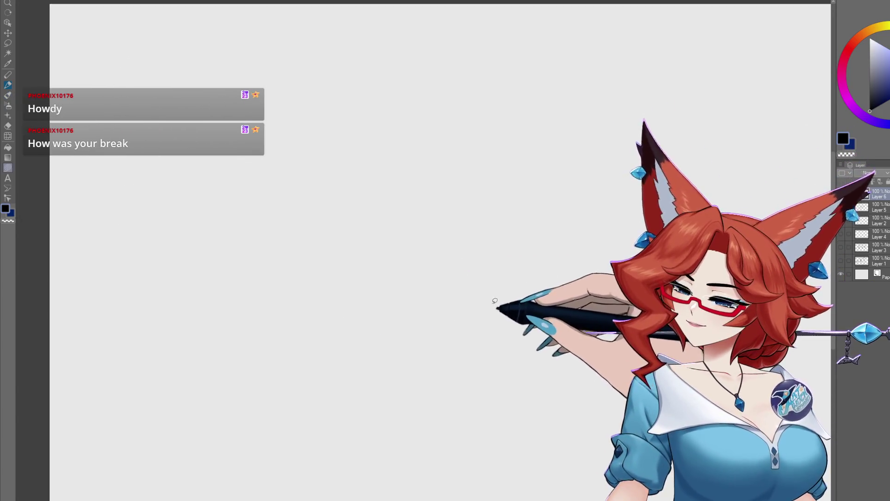
mouse_move(259, 181)
mouse_down()
mouse_move(256, 119)
mouse_move(301, 182)
mouse_move(284, 180)
mouse_move(235, 249)
mouse_move(254, 242)
mouse_move(239, 219)
mouse_move(251, 199)
mouse_move(255, 223)
mouse_up()
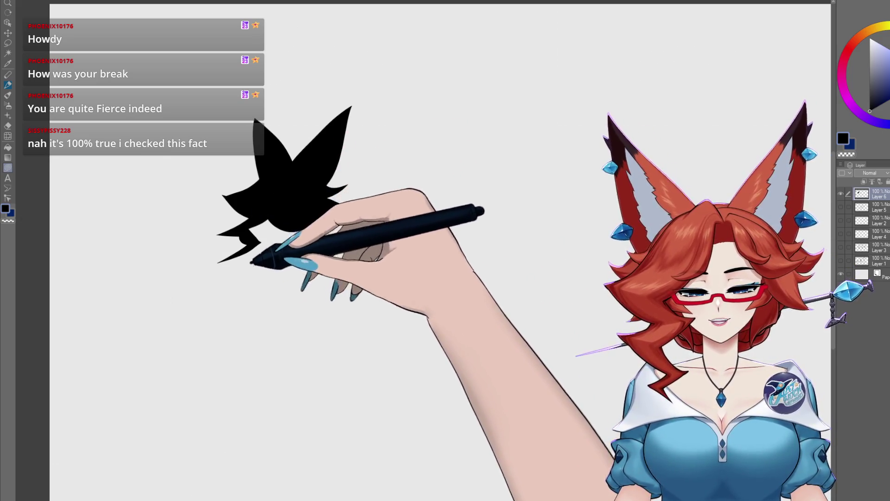
- Fill the silhouette's mass below the ears, lower body lobe and left torso edge in black
drag(257, 258, 300, 278)
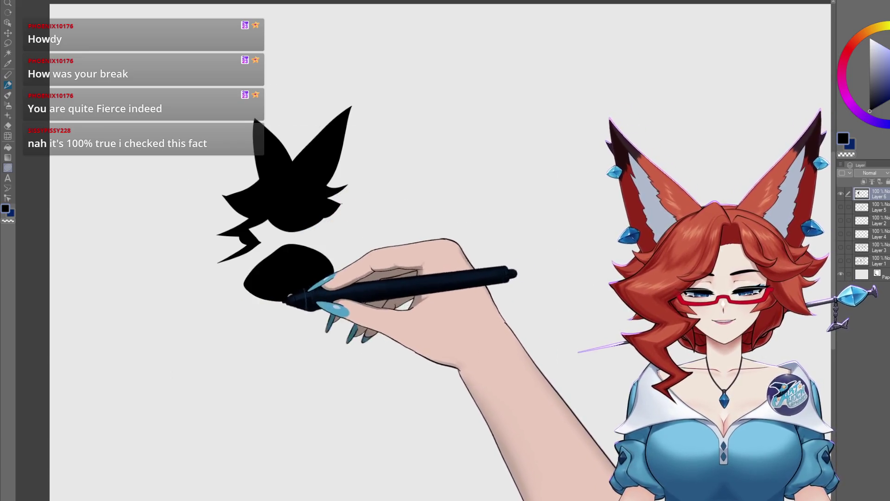
drag(310, 340, 327, 347)
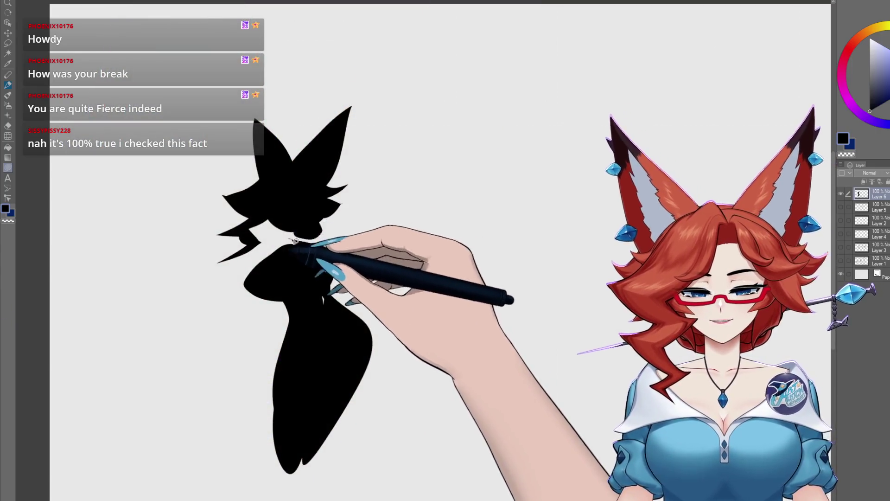
mouse_move(278, 243)
mouse_down()
mouse_move(249, 260)
mouse_move(237, 291)
mouse_move(334, 308)
mouse_move(322, 254)
mouse_move(332, 342)
mouse_move(359, 388)
mouse_up()
mouse_move(428, 330)
mouse_down()
mouse_move(545, 360)
mouse_move(357, 376)
mouse_move(366, 371)
mouse_up()
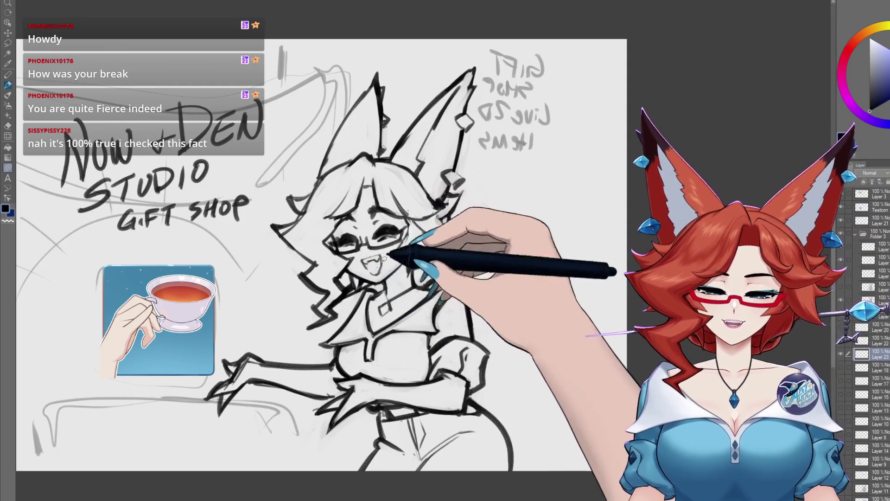
- Doodle a small paw beside the girl's hair and a short chest stroke, checking layer visibility
drag(464, 260, 482, 230)
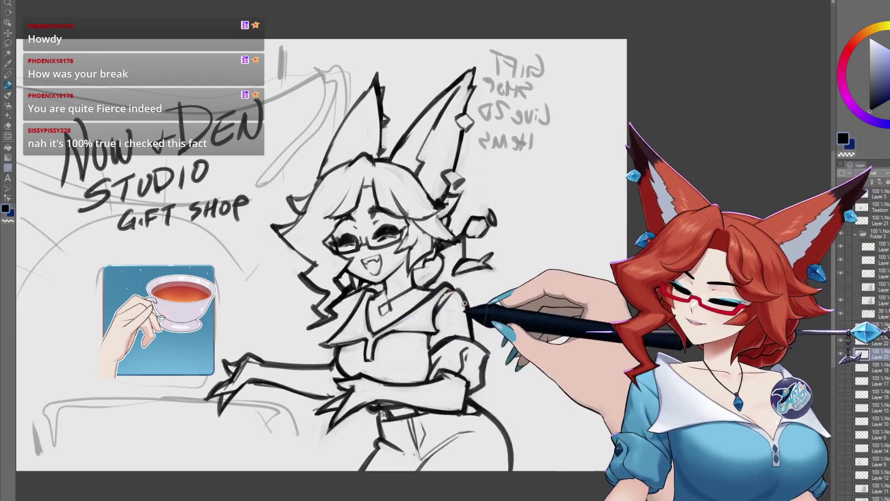
alt+click(842, 301)
alt+click(842, 301)
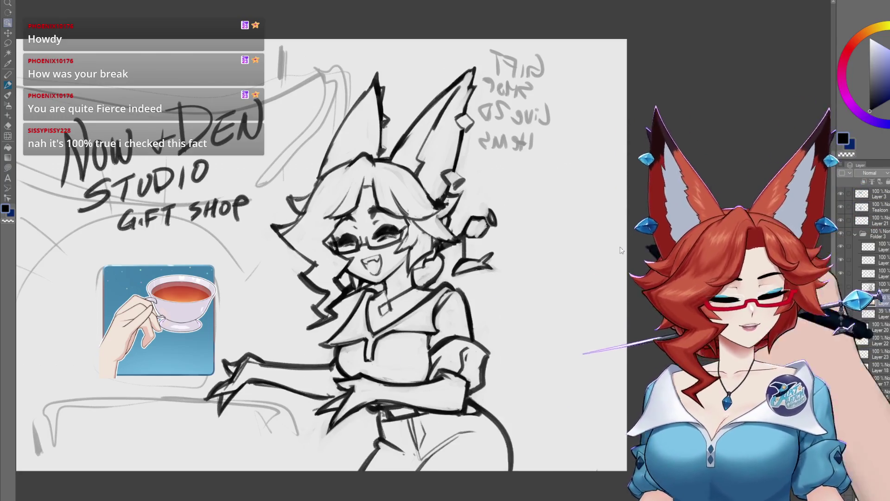
scroll(380, 343, up, 5)
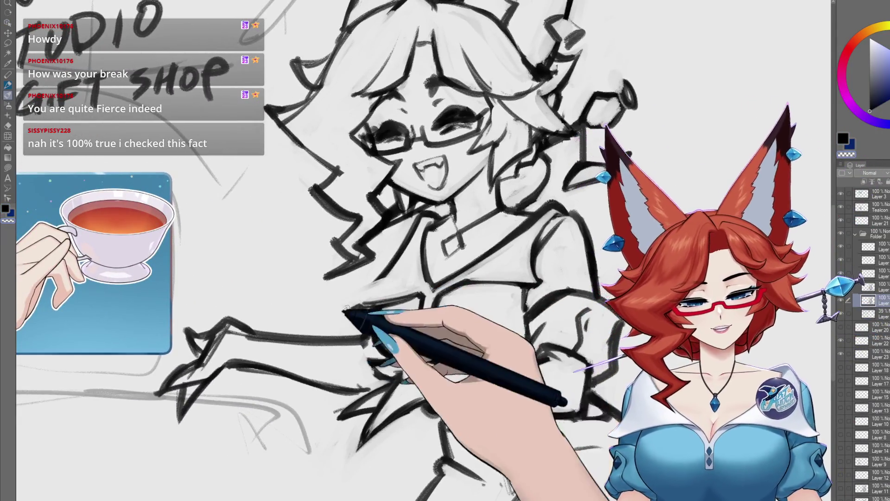
drag(422, 331, 424, 293)
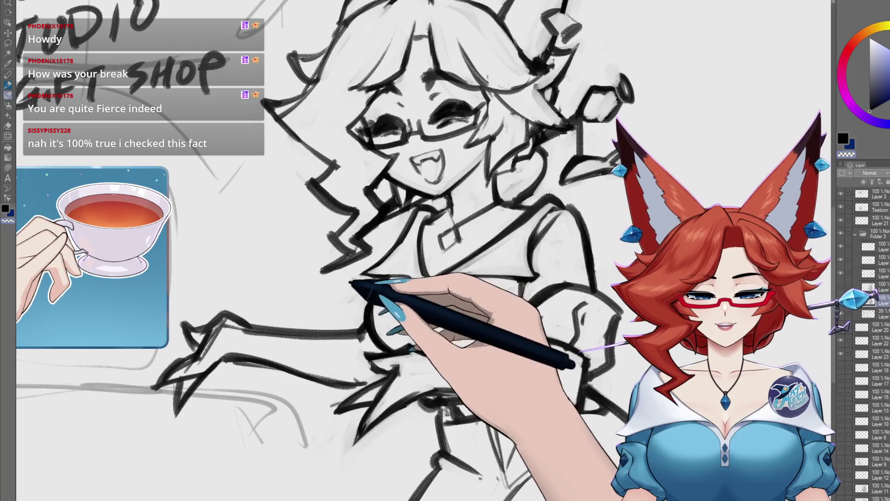
- Bring the lower sketch into view and clear the black silhouette with Delete
scroll(355, 302, up, 1)
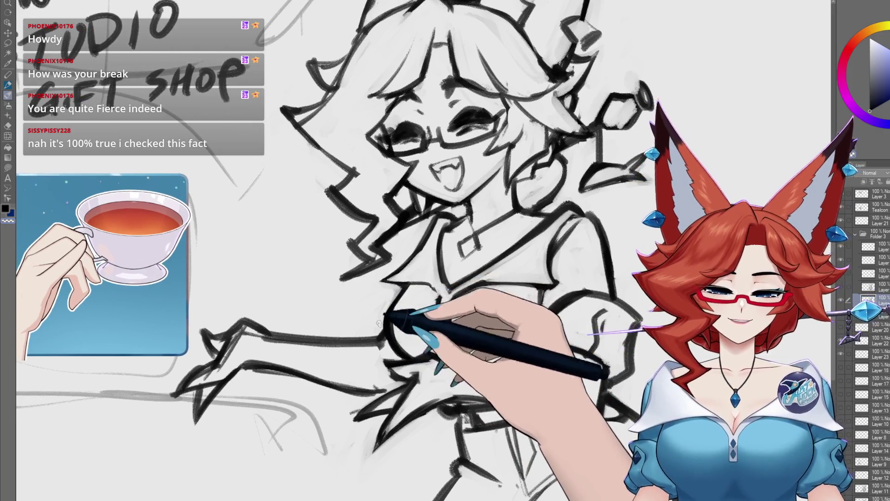
scroll(385, 328, up, 1)
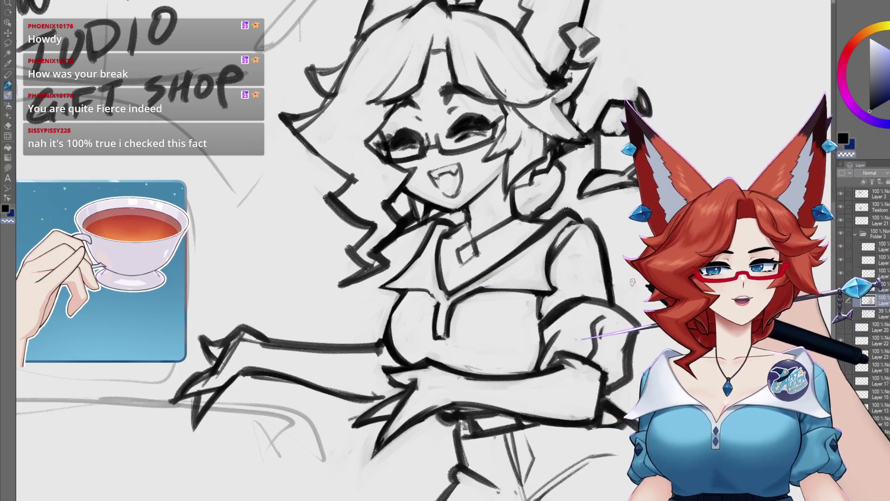
scroll(633, 281, down, 5)
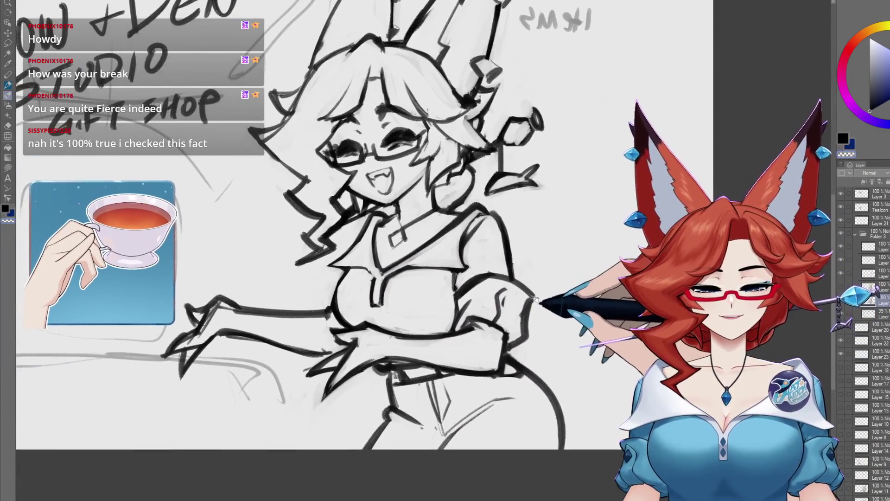
drag(535, 299, 522, 346)
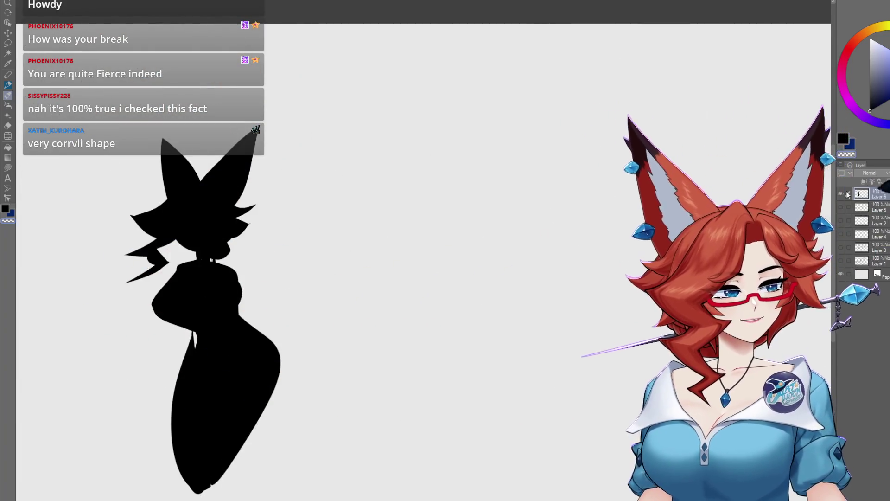
key(Delete)
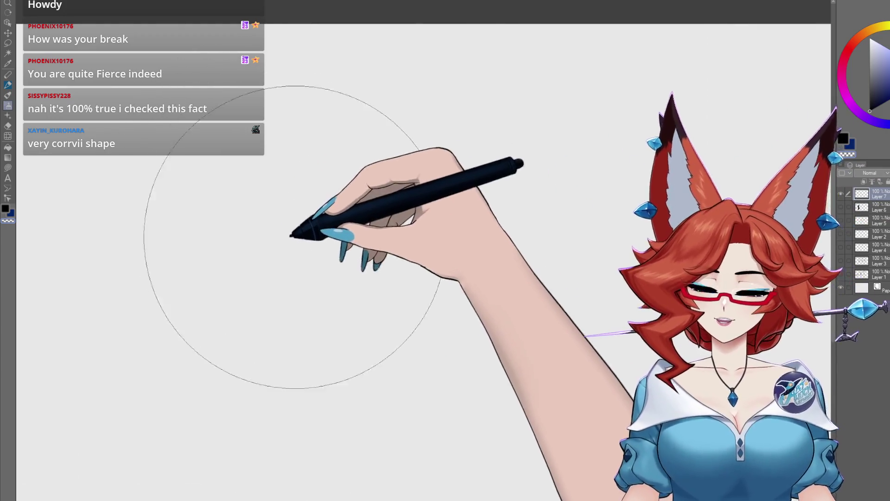
- With the brush, draw a round head with two dot eyes and a looping body with legs
key(b)
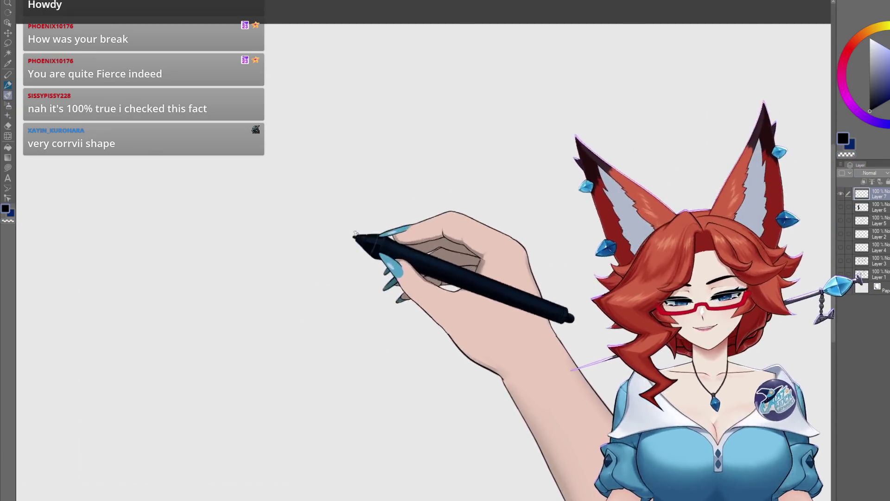
drag(321, 193, 403, 185)
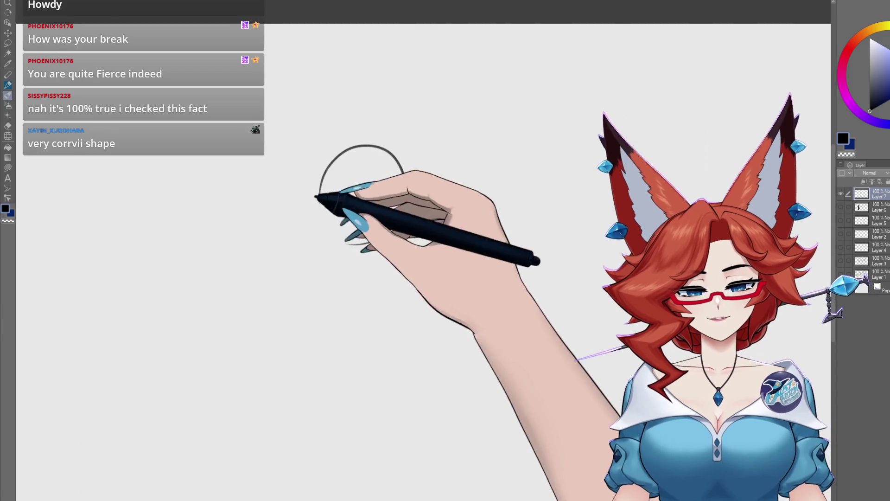
drag(319, 195, 369, 242)
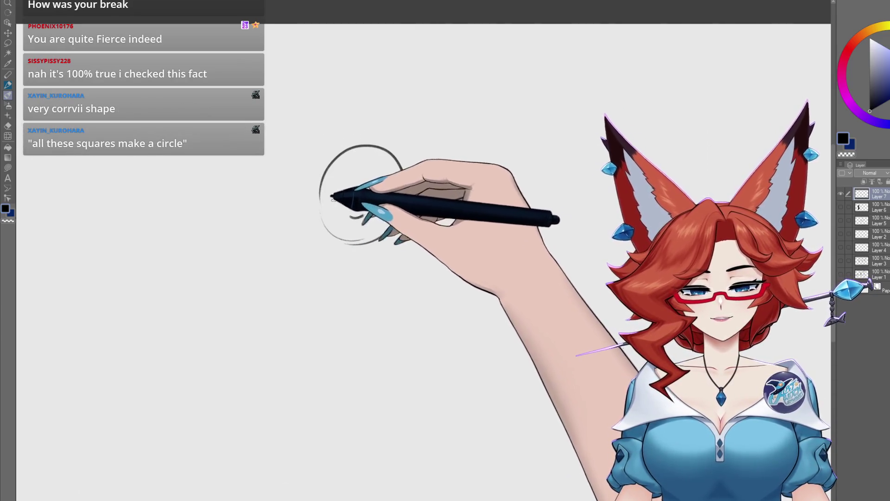
click(335, 200)
click(382, 199)
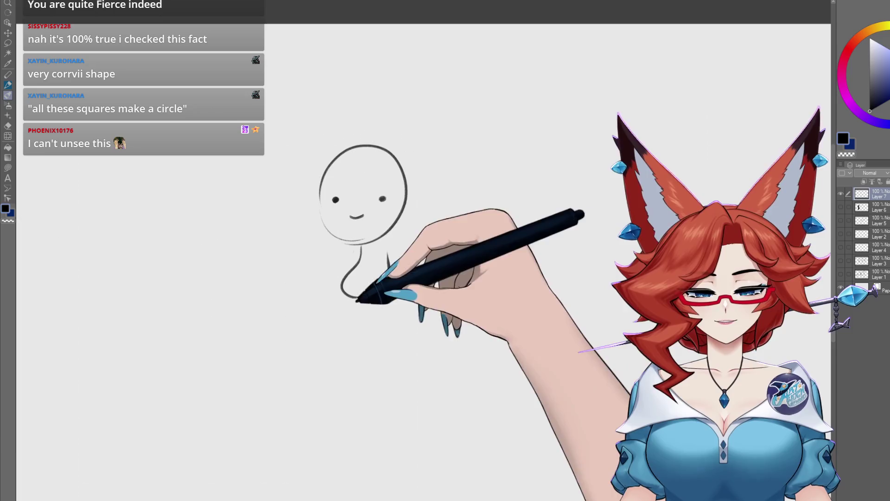
mouse_move(337, 291)
mouse_down()
mouse_move(300, 295)
mouse_move(372, 292)
mouse_move(347, 290)
mouse_move(347, 259)
mouse_up()
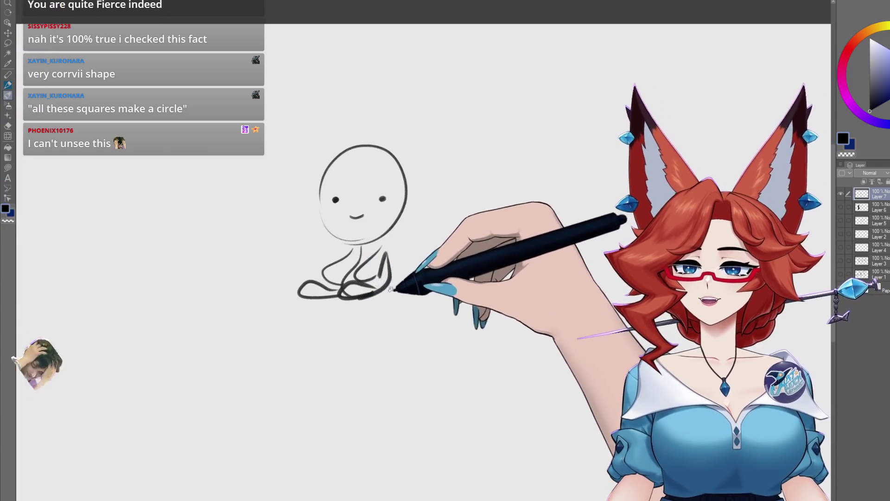
mouse_move(355, 273)
mouse_down()
mouse_move(385, 242)
mouse_move(308, 288)
mouse_move(302, 278)
mouse_move(376, 289)
mouse_up()
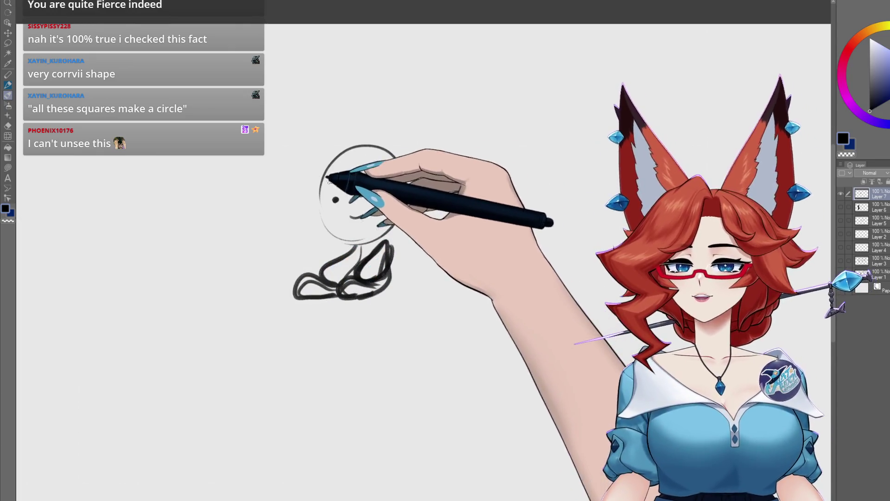
- Touch up the figure's eyes and head outline, then add an arch and teardrop shape beside it
click(335, 199)
click(382, 199)
drag(350, 214, 364, 214)
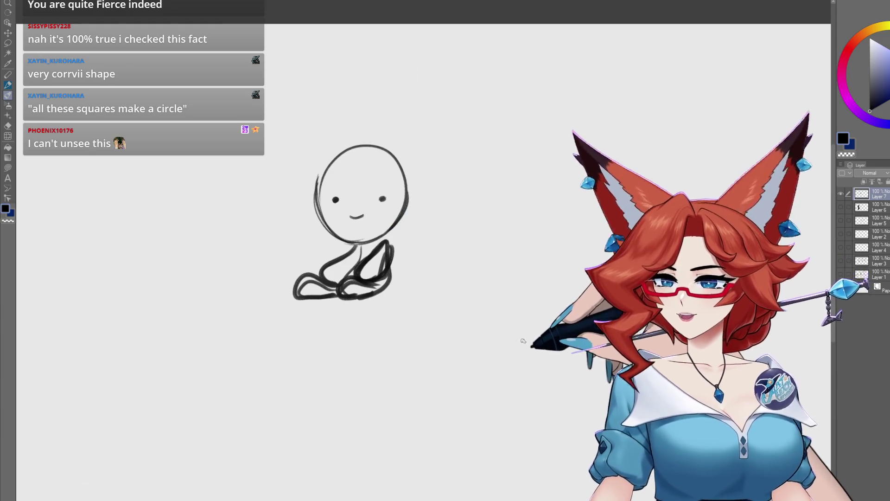
drag(527, 382, 405, 352)
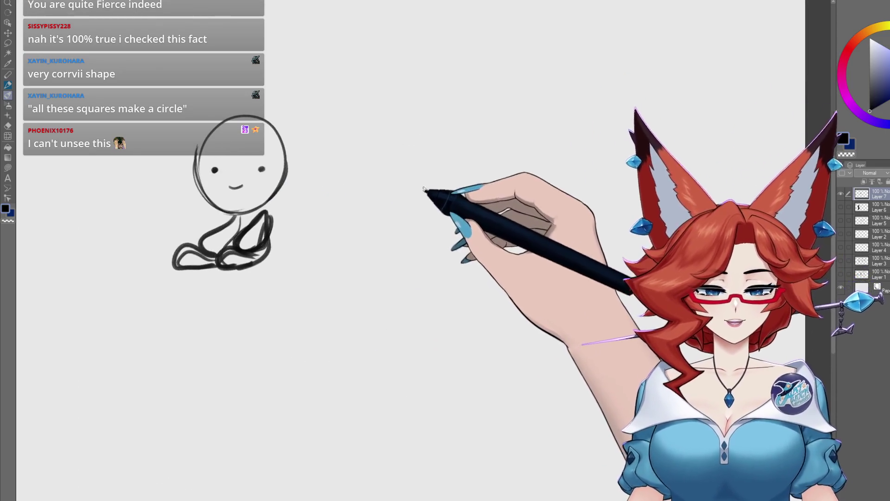
drag(424, 184, 457, 180)
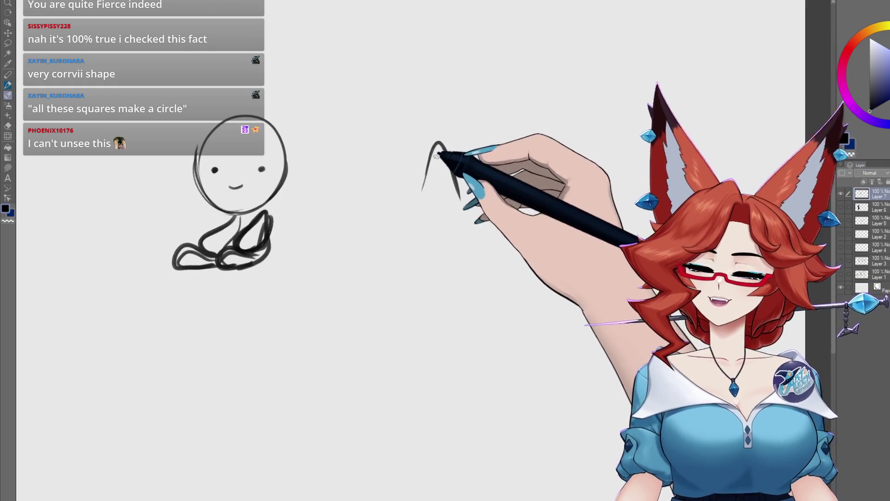
mouse_move(423, 185)
mouse_down()
mouse_move(468, 223)
mouse_move(458, 188)
mouse_up()
drag(515, 298, 469, 311)
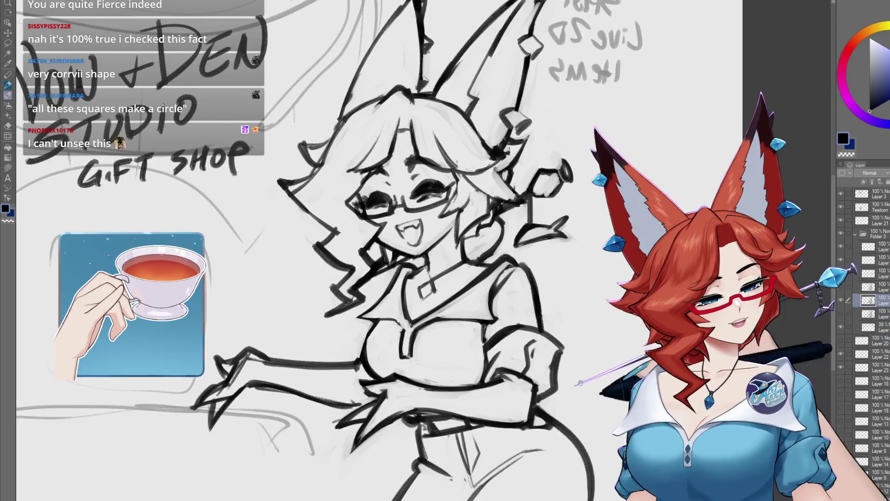
scroll(450, 134, down, 2)
scroll(510, 312, down, 1)
scroll(511, 312, up, 5)
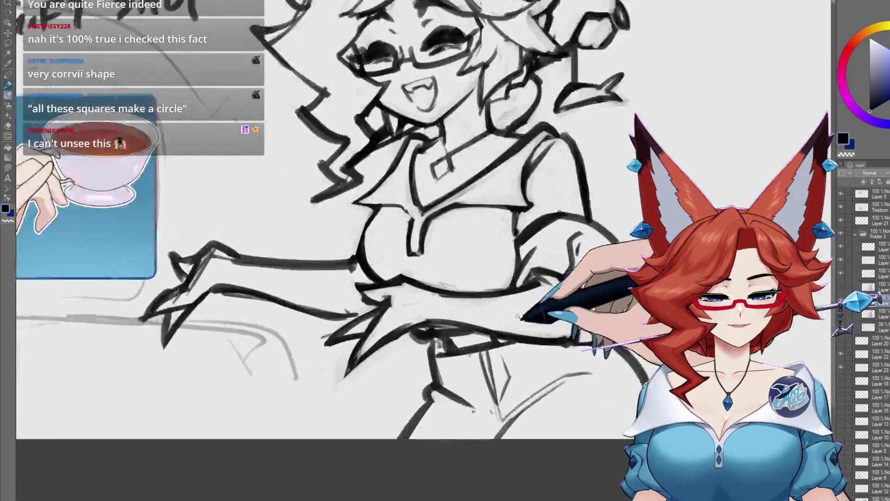
mouse_move(559, 314)
mouse_down()
mouse_move(568, 374)
mouse_move(580, 335)
mouse_move(570, 321)
mouse_move(549, 344)
mouse_up()
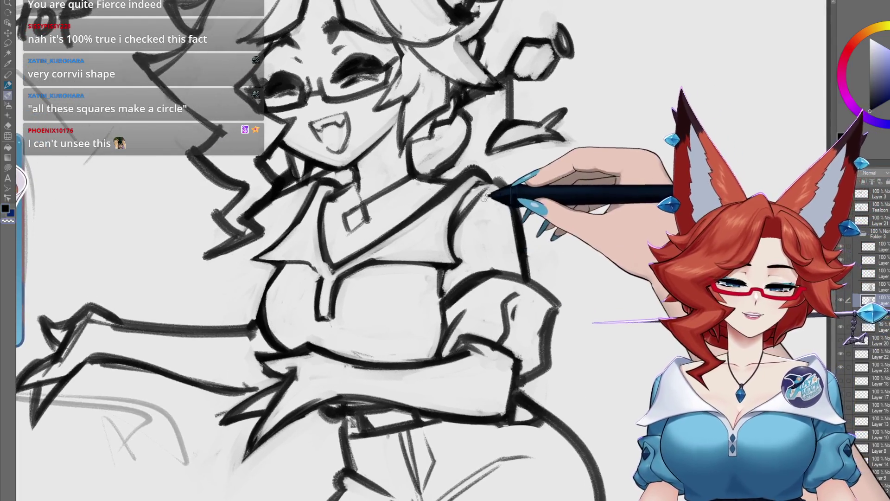
drag(492, 232, 475, 215)
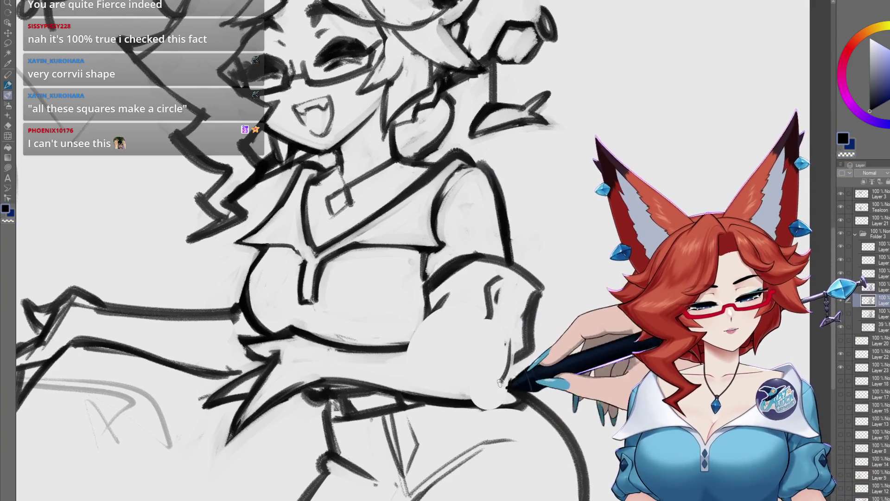
mouse_move(501, 332)
mouse_down()
mouse_move(536, 300)
mouse_move(545, 304)
mouse_up()
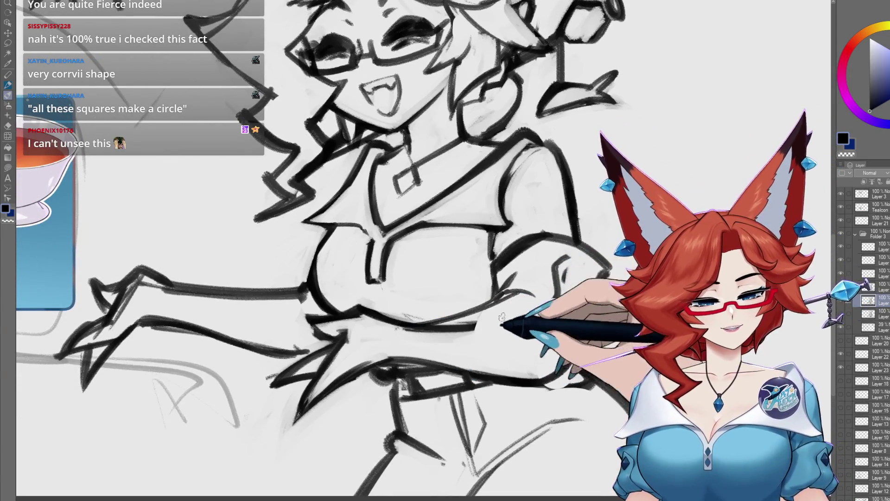
mouse_move(517, 310)
mouse_down()
mouse_move(441, 335)
mouse_move(473, 340)
mouse_up()
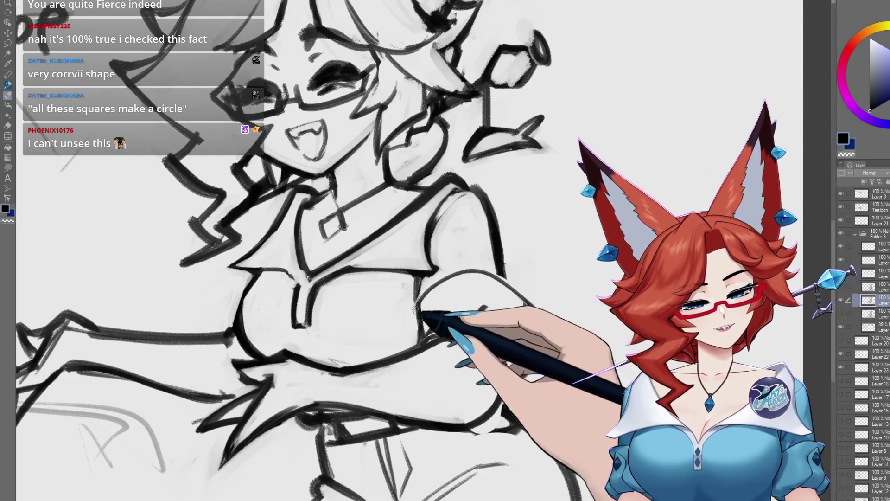
drag(538, 313, 419, 314)
drag(532, 315, 514, 354)
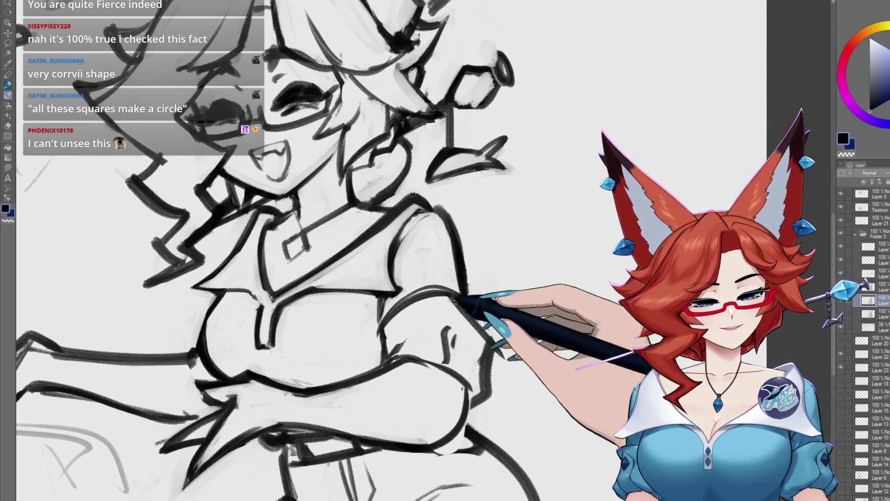
scroll(493, 294, down, 3)
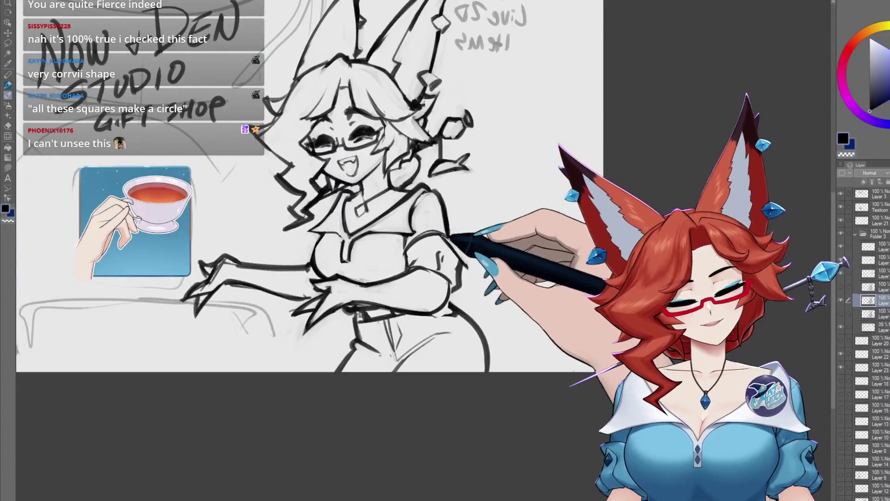
scroll(444, 235, up, 3)
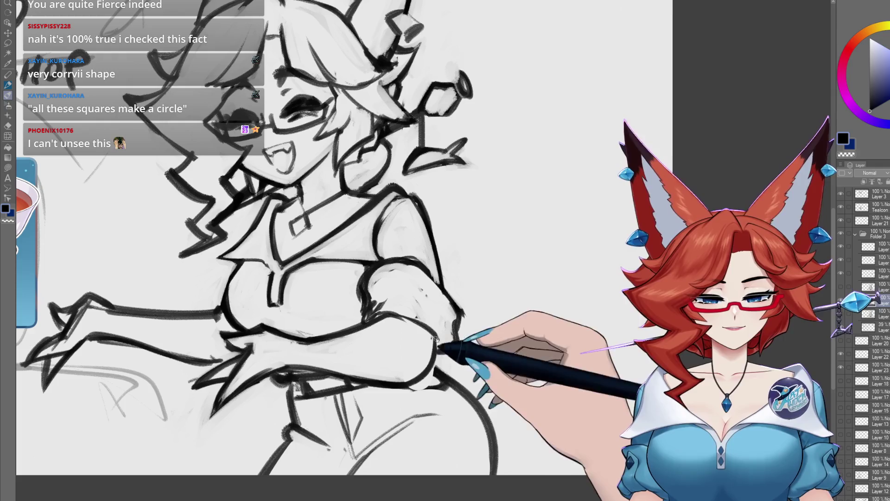
mouse_move(407, 375)
mouse_down()
mouse_move(469, 394)
mouse_move(479, 410)
mouse_up()
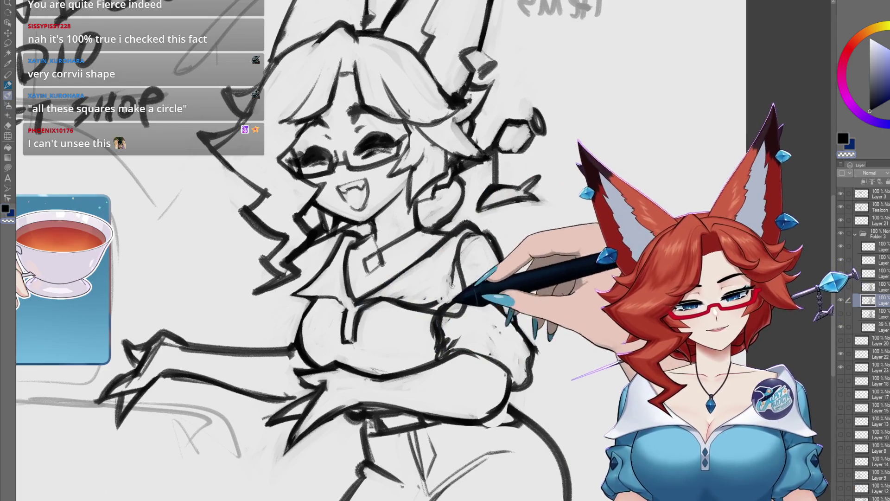
drag(426, 278, 364, 326)
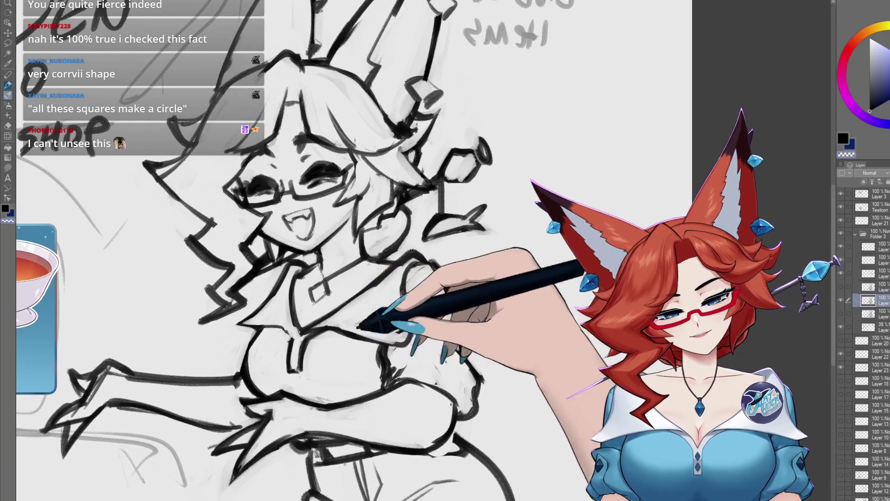
drag(397, 295, 489, 218)
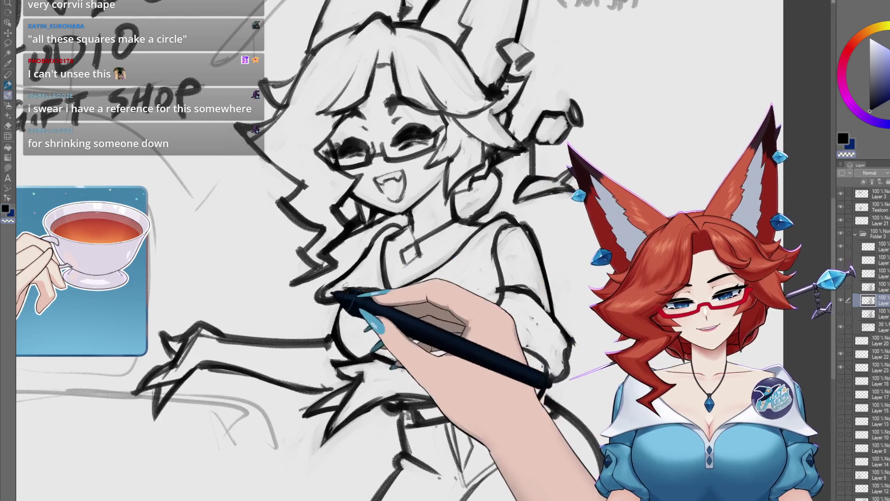
scroll(407, 244, up, 1)
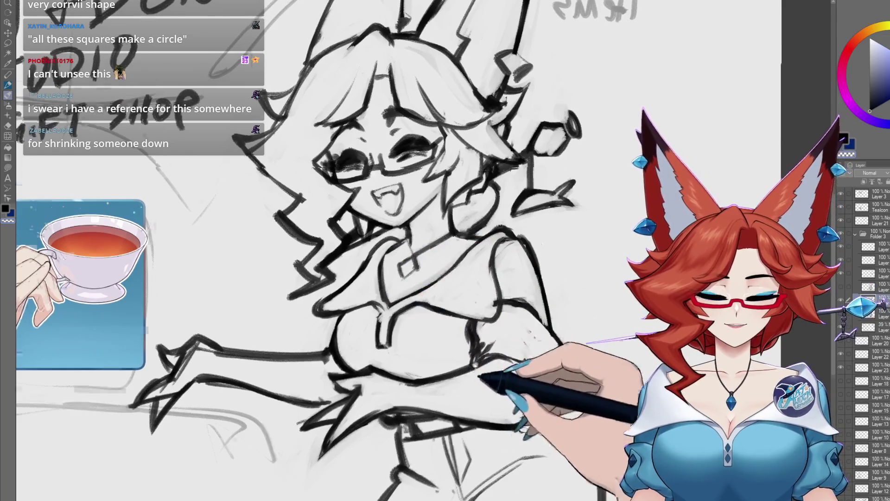
- Pan and zoom the view around the girl's torso, chest and shoulder
scroll(473, 369, down, 3)
scroll(458, 269, up, 4)
mouse_move(607, 290)
mouse_down()
mouse_move(599, 305)
mouse_move(569, 288)
mouse_up()
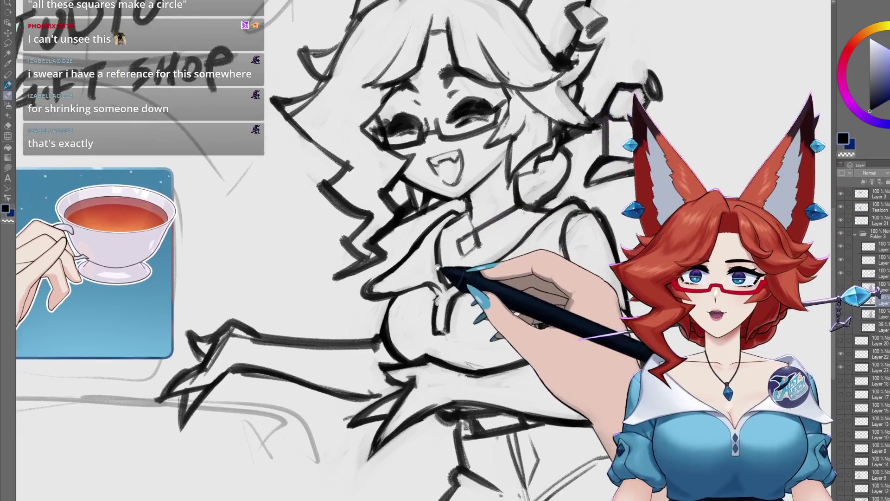
scroll(439, 267, down, 3)
scroll(435, 269, left, 2)
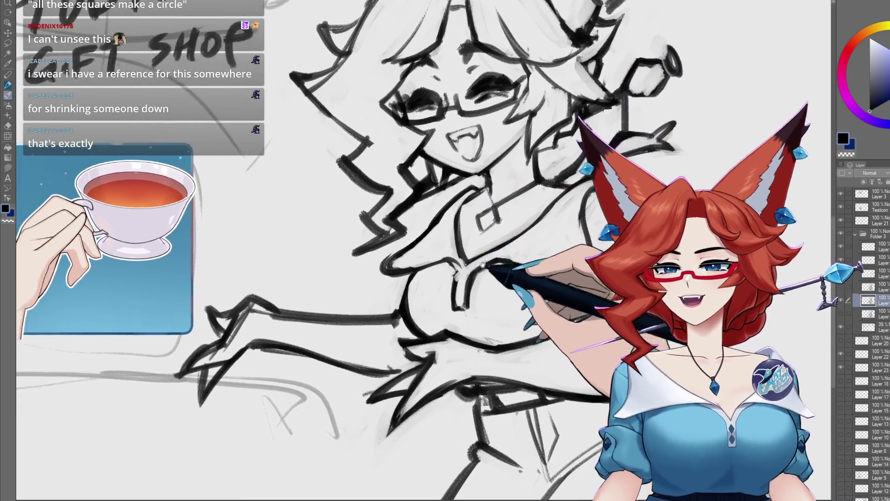
scroll(408, 270, left, 2)
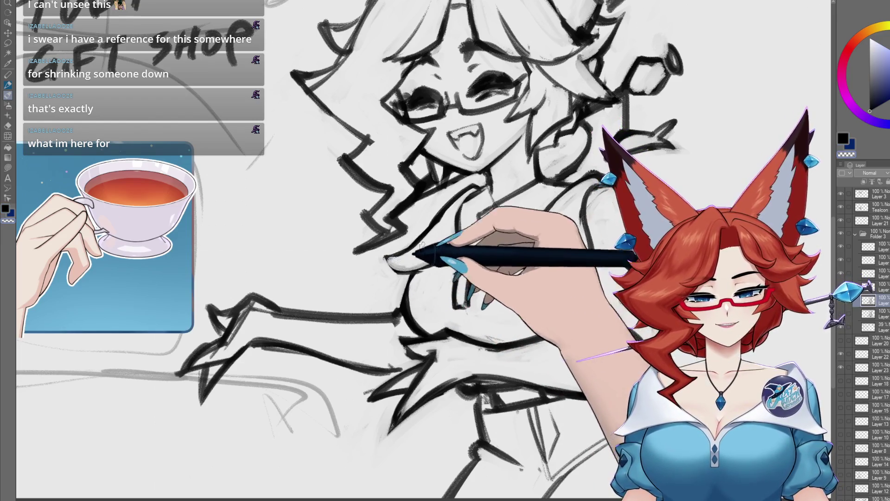
mouse_move(414, 243)
mouse_down()
mouse_move(473, 205)
mouse_move(409, 248)
mouse_move(417, 217)
mouse_up()
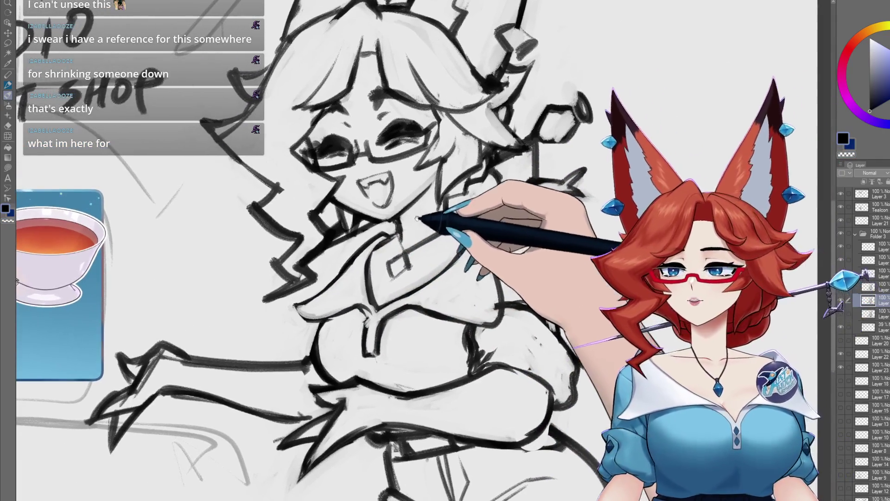
mouse_move(354, 282)
mouse_down()
mouse_move(436, 291)
mouse_move(465, 279)
mouse_up()
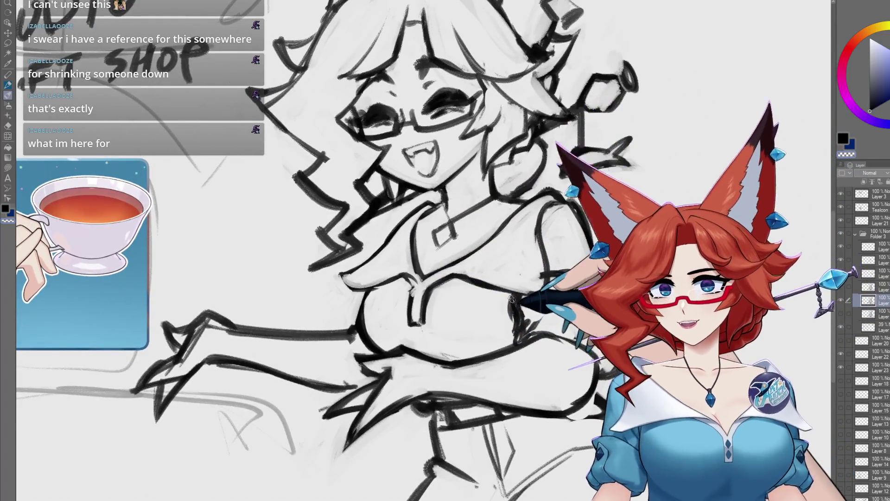
mouse_move(562, 294)
mouse_down()
mouse_move(544, 289)
mouse_move(528, 235)
mouse_up()
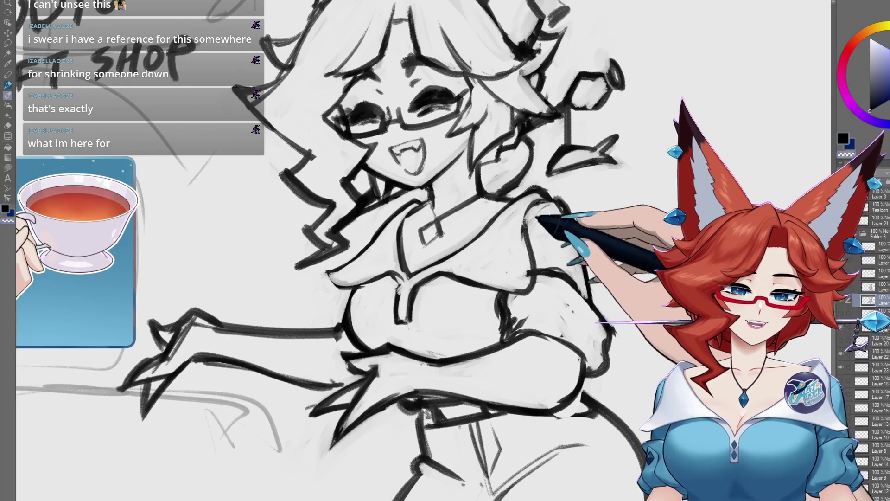
drag(531, 295, 509, 254)
mouse_move(442, 282)
mouse_down()
mouse_move(416, 268)
mouse_move(576, 264)
mouse_move(441, 268)
mouse_move(597, 249)
mouse_up()
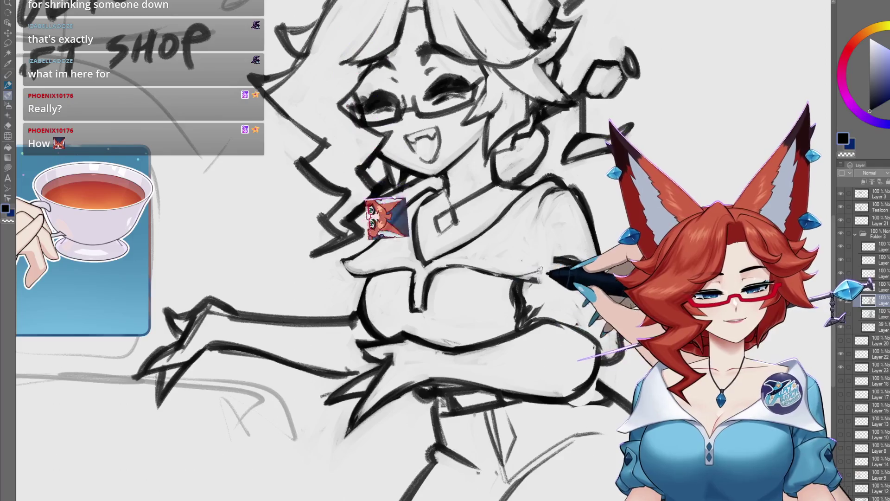
- Frame the sleeve and arms, then lasso-select the outstretched arm strokes on the left
drag(542, 259, 501, 204)
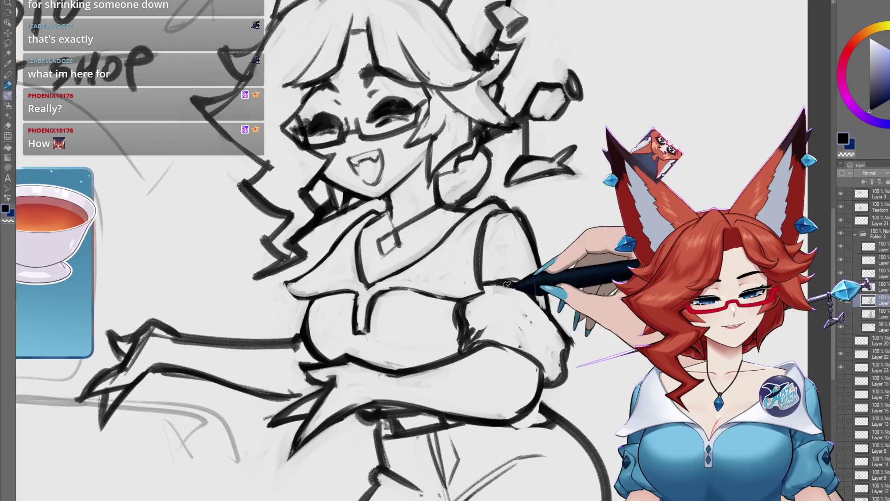
mouse_move(527, 343)
mouse_down()
mouse_move(478, 316)
mouse_move(452, 320)
mouse_up()
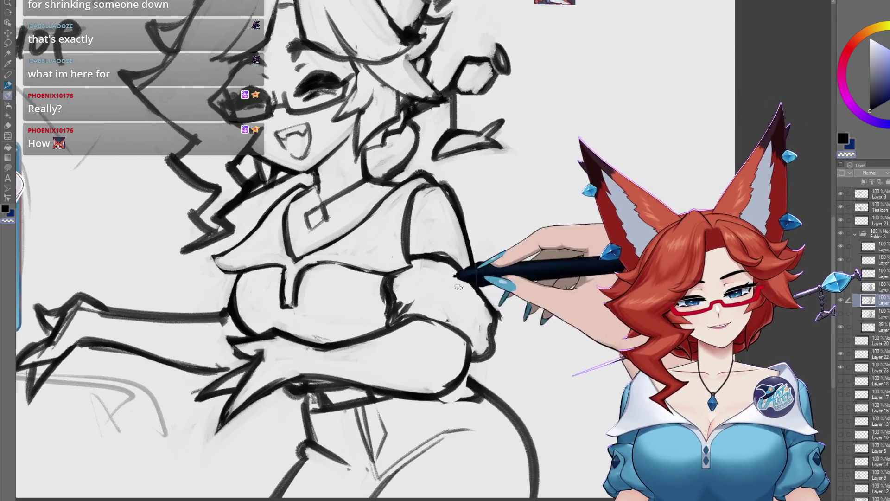
drag(453, 279, 474, 295)
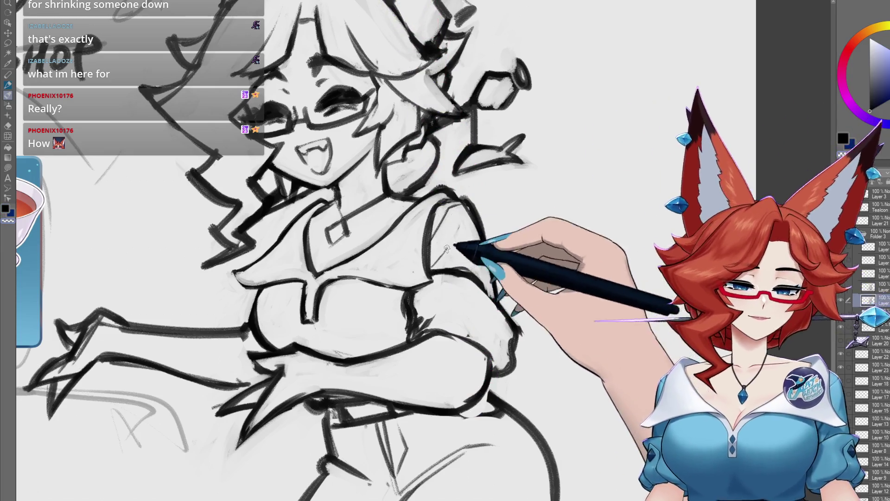
drag(412, 311, 419, 306)
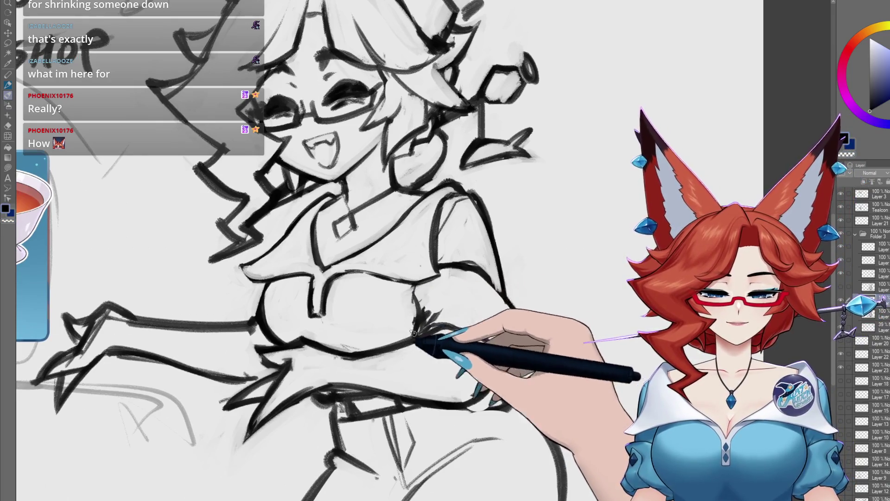
mouse_move(437, 319)
mouse_down()
mouse_move(380, 320)
mouse_move(529, 283)
mouse_move(533, 269)
mouse_up()
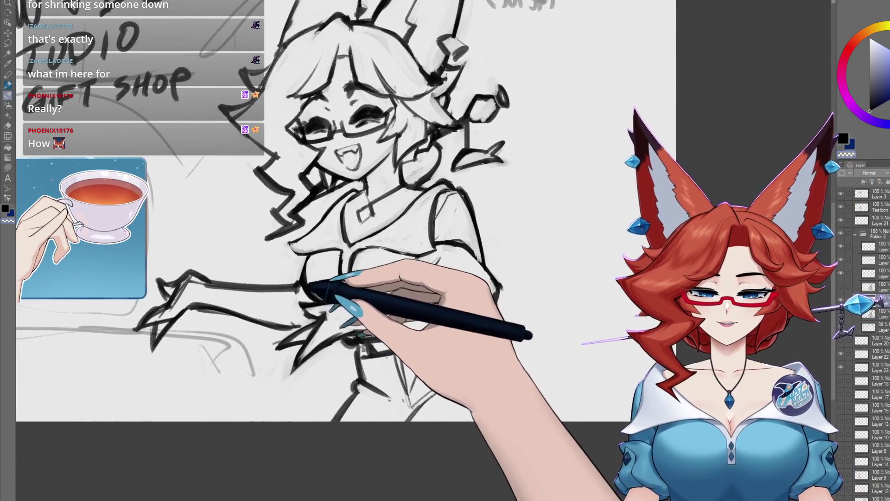
drag(353, 339, 389, 278)
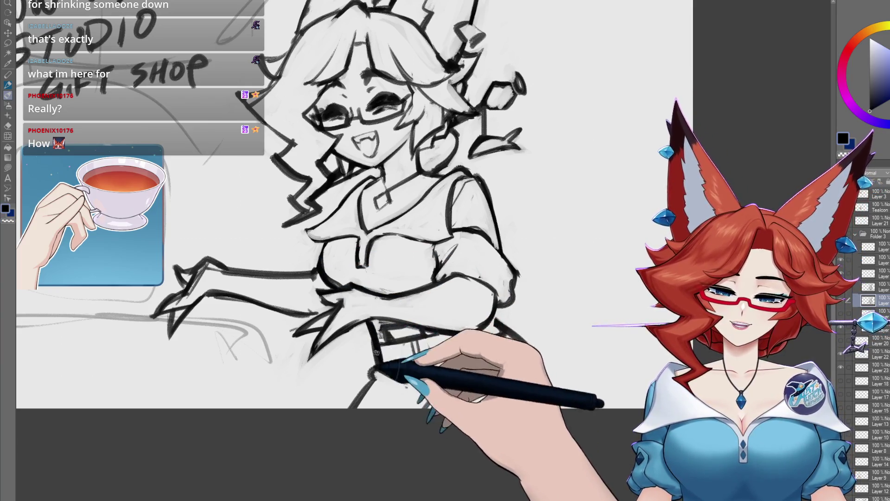
drag(379, 348, 518, 272)
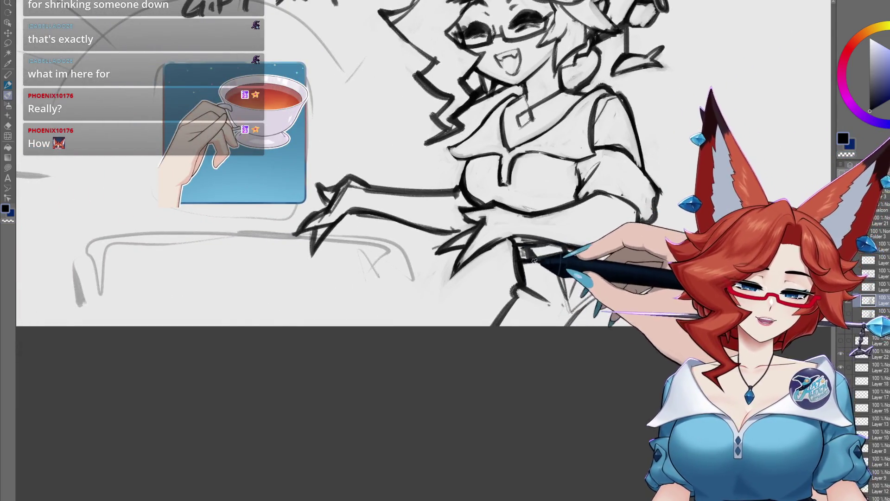
mouse_move(568, 251)
mouse_down()
mouse_move(436, 333)
mouse_move(425, 377)
mouse_up()
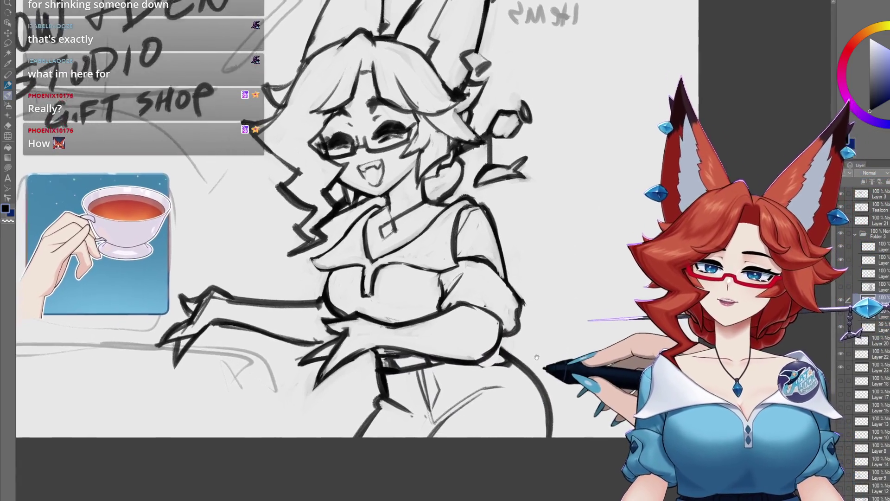
mouse_move(528, 371)
mouse_down()
mouse_move(561, 357)
mouse_move(584, 325)
mouse_move(589, 289)
mouse_move(589, 299)
mouse_up()
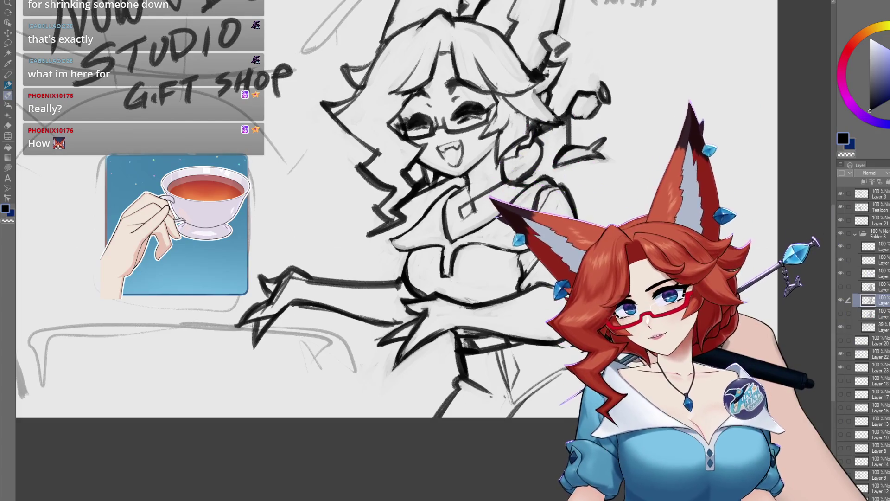
mouse_move(423, 288)
mouse_down()
mouse_move(446, 312)
mouse_move(389, 298)
mouse_up()
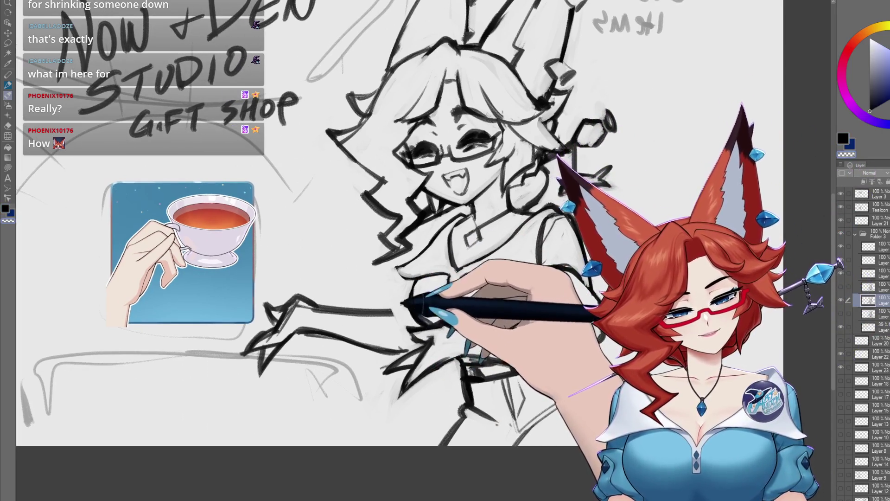
drag(441, 342, 446, 334)
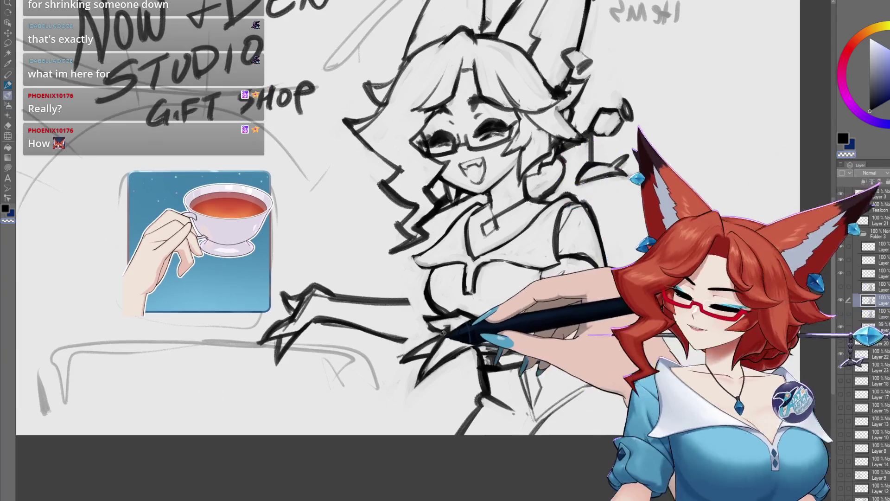
mouse_move(420, 303)
mouse_down()
mouse_move(399, 357)
mouse_move(245, 366)
mouse_move(431, 288)
mouse_move(359, 386)
mouse_move(370, 379)
mouse_move(363, 372)
mouse_up()
- Move the selected arm strokes right and down, then deselect and return to the brush
key(k)
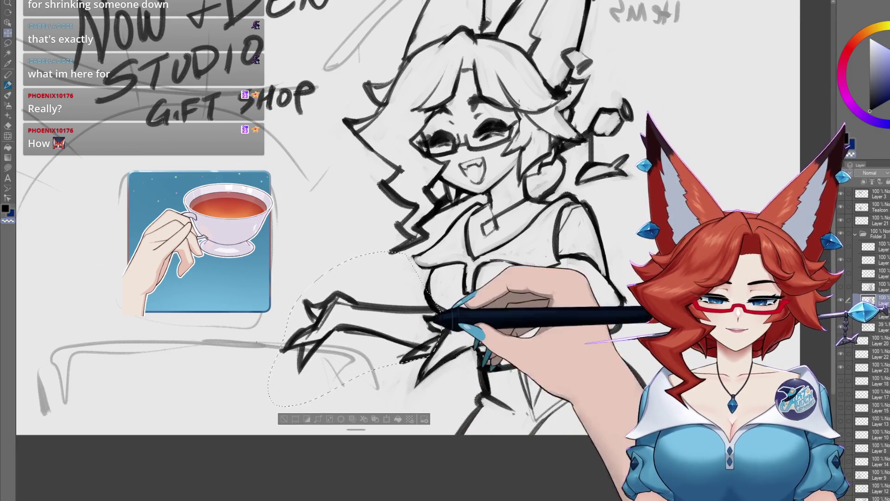
key(ctrl+d)
key(b)
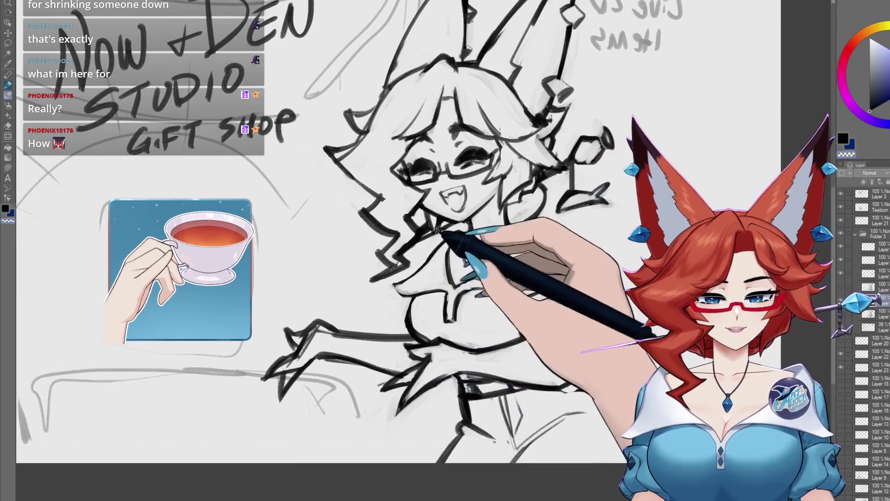
- Lasso-select the lower arm and the left side of the torso lineart
drag(453, 238, 440, 240)
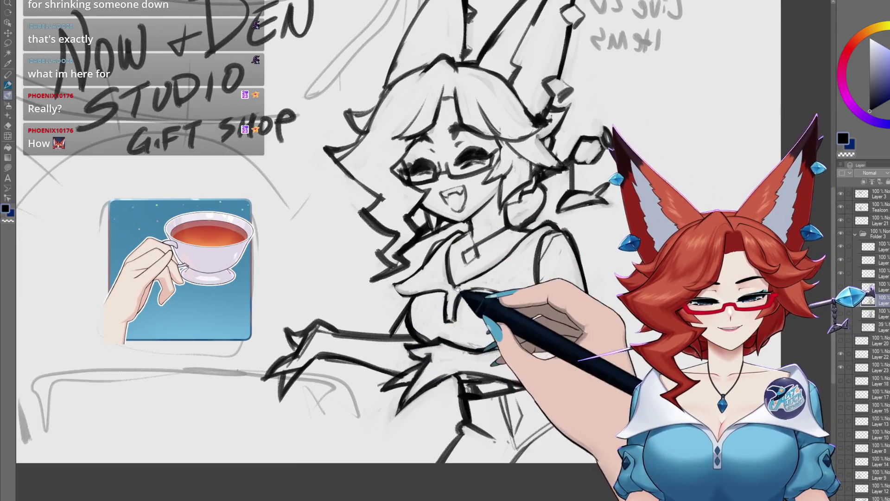
drag(461, 298, 398, 318)
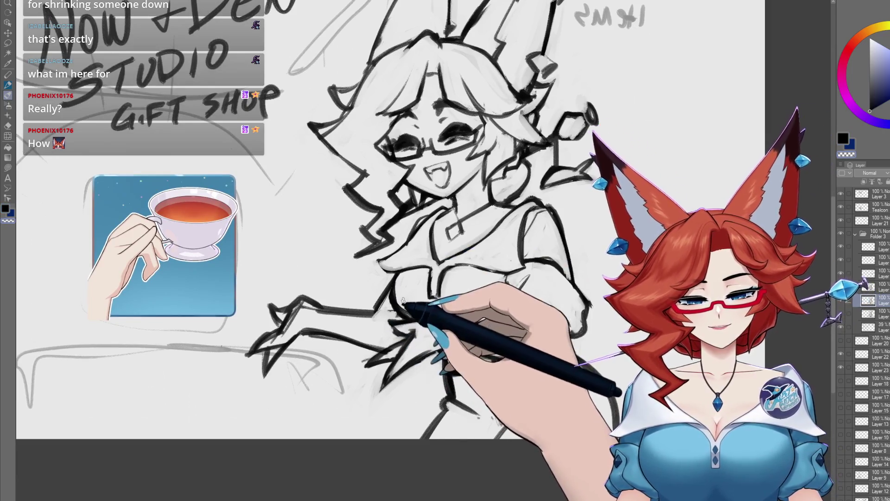
scroll(584, 255, down, 3)
drag(625, 285, 576, 294)
scroll(536, 281, up, 2)
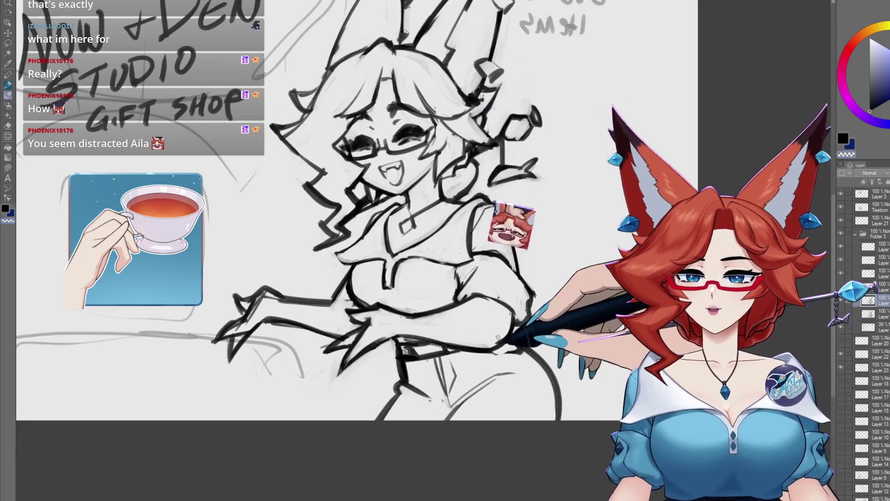
drag(544, 259, 546, 342)
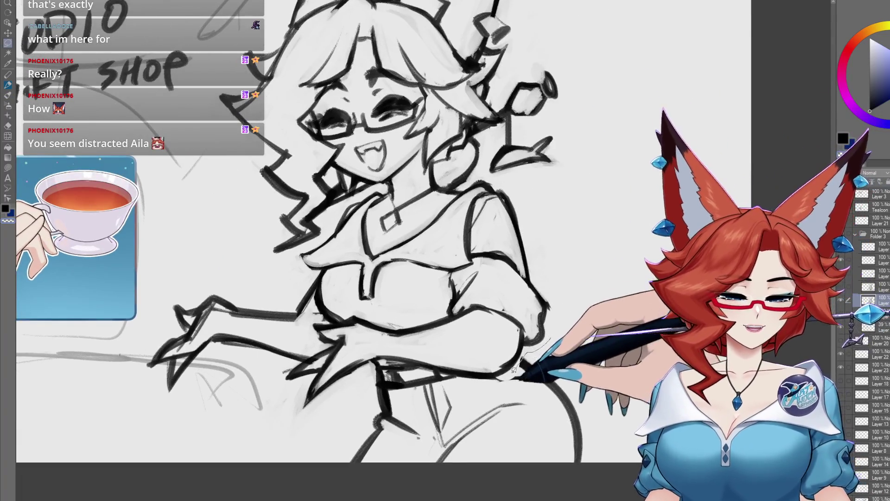
mouse_move(483, 382)
mouse_down()
mouse_move(427, 315)
mouse_move(420, 274)
mouse_move(443, 204)
mouse_move(493, 175)
mouse_move(561, 263)
mouse_up()
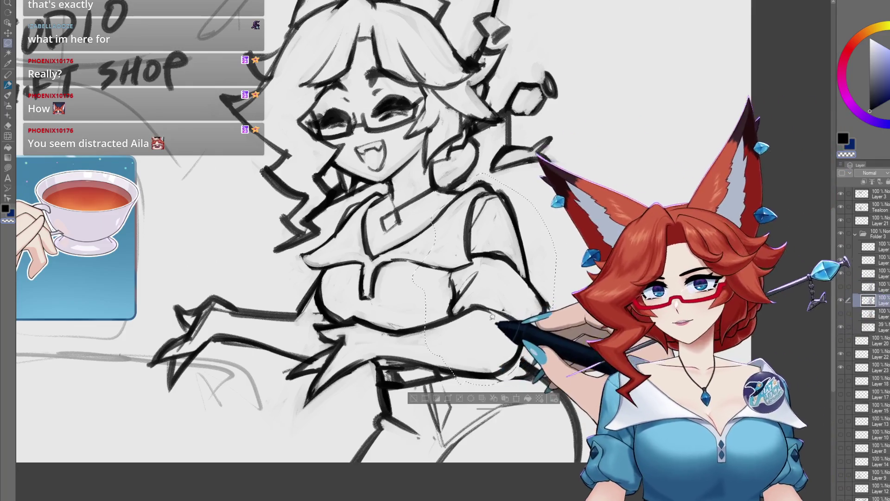
- Shift the selected torso and arm lineart slightly to the left
mouse_move(528, 318)
mouse_down()
mouse_move(514, 319)
mouse_move(513, 338)
mouse_move(505, 301)
mouse_move(440, 263)
mouse_up()
drag(466, 323, 440, 351)
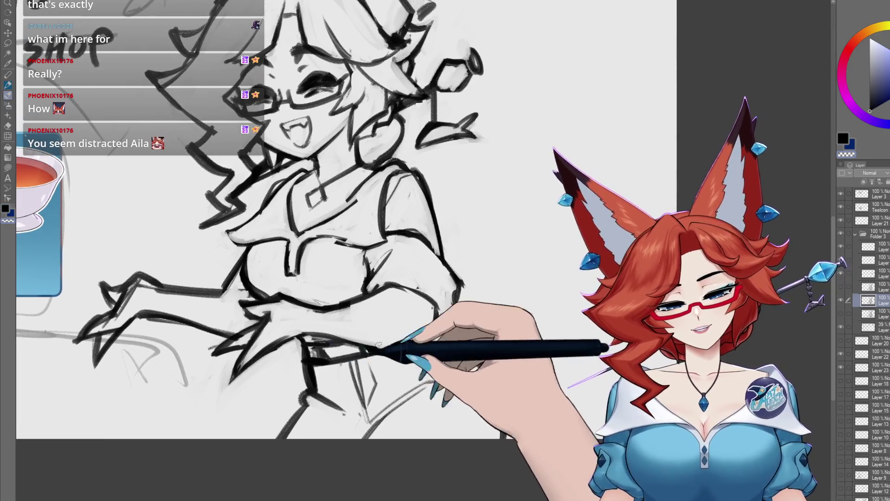
drag(417, 348, 530, 255)
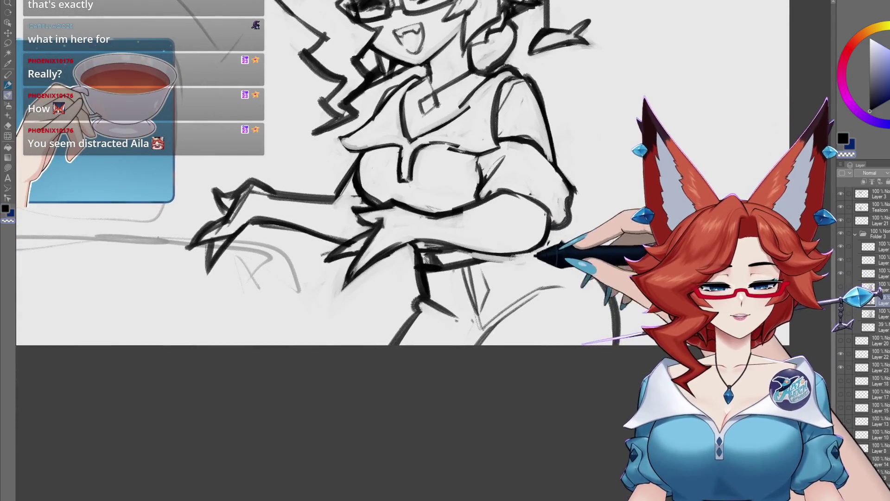
drag(529, 216, 389, 322)
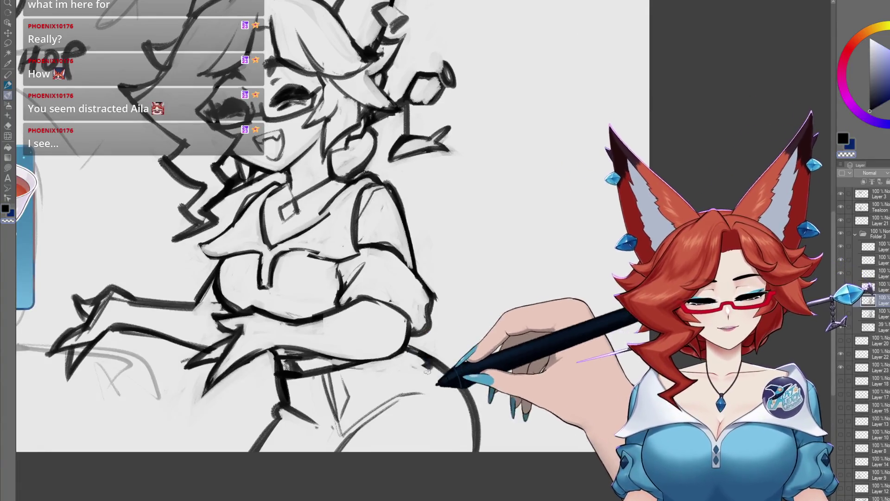
- Pan and zoom around the face, torso and lower edge to inspect the shifted lines
scroll(410, 323, up, 2)
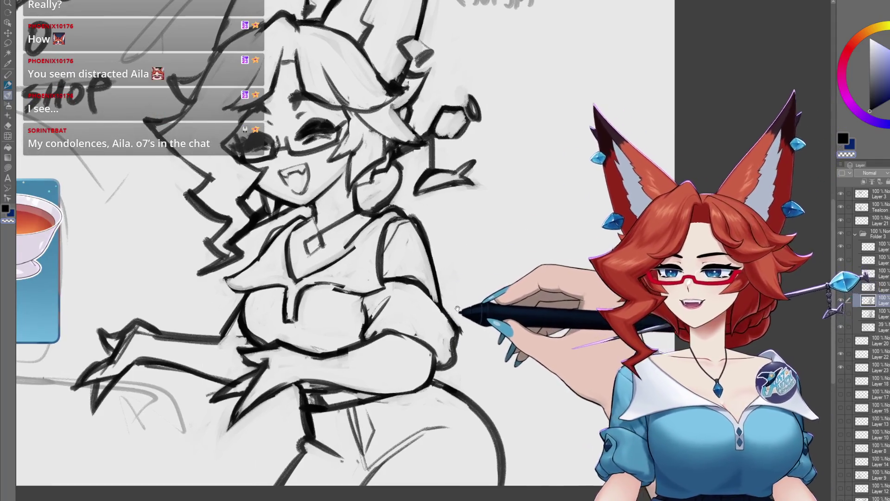
scroll(457, 308, up, 3)
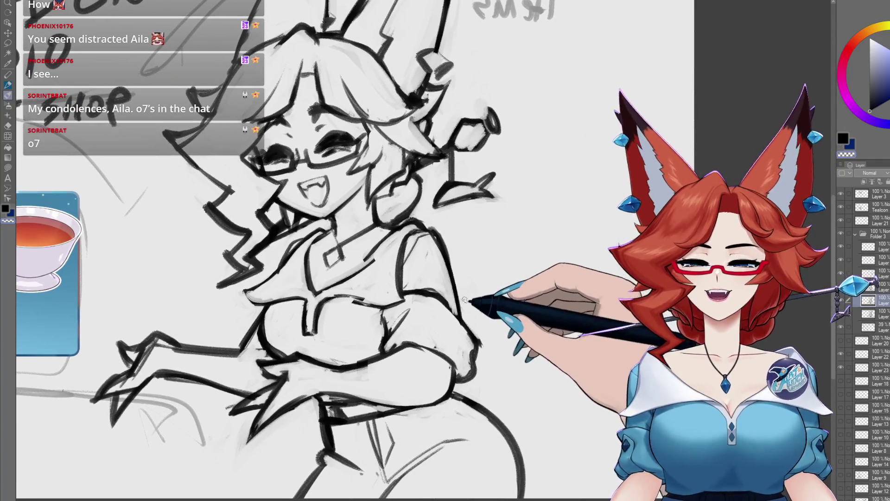
scroll(459, 315, up, 3)
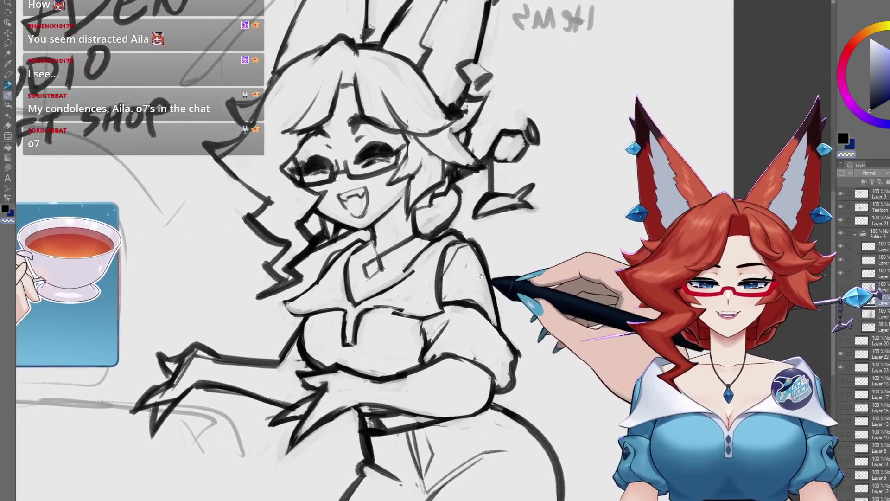
drag(482, 276, 496, 288)
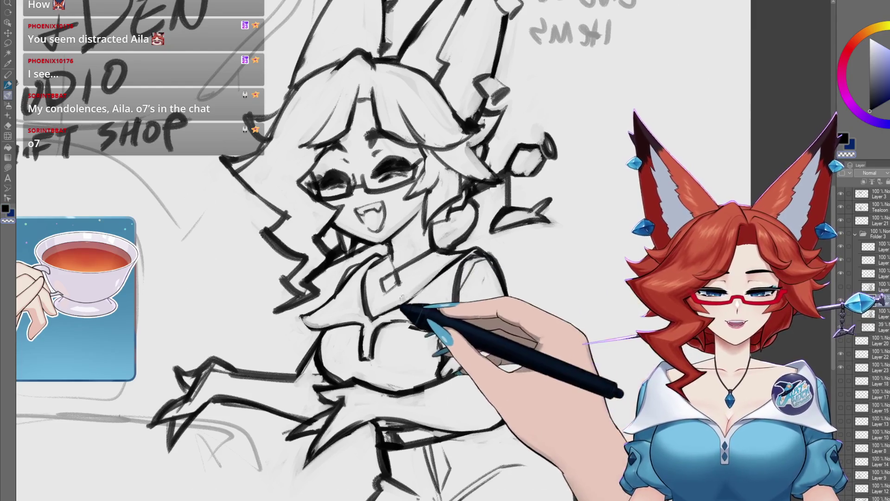
drag(533, 354, 374, 348)
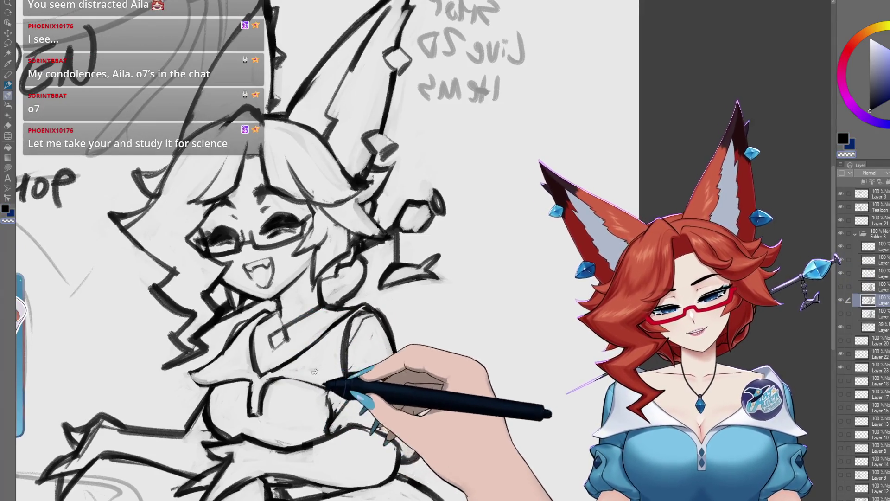
drag(318, 374, 381, 318)
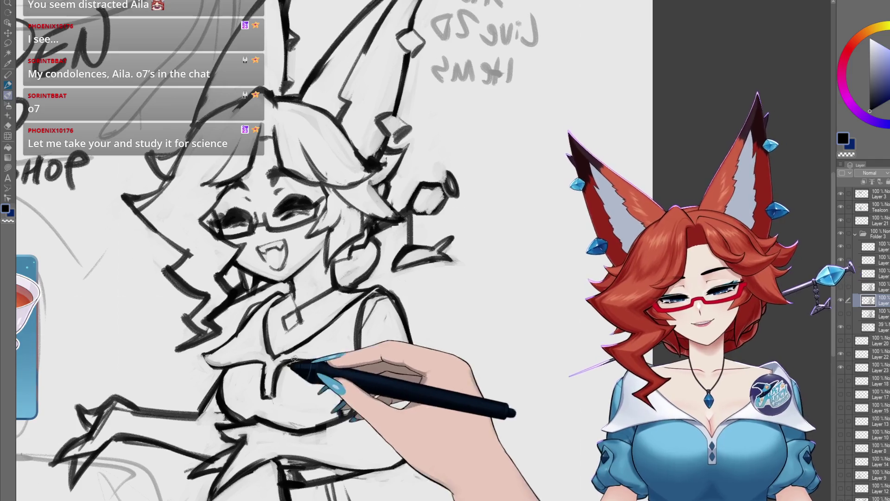
mouse_move(463, 352)
mouse_down()
mouse_move(487, 354)
mouse_move(540, 297)
mouse_move(504, 306)
mouse_move(489, 325)
mouse_up()
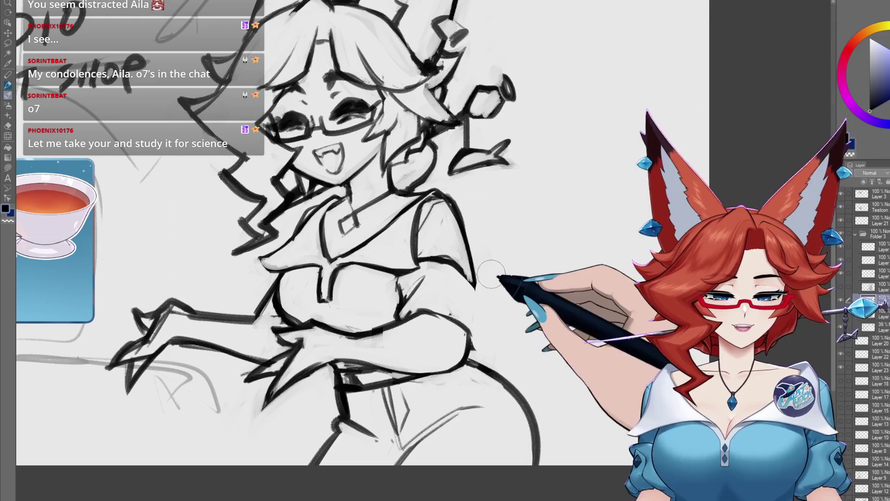
mouse_move(430, 326)
mouse_down()
mouse_move(442, 311)
mouse_move(503, 326)
mouse_move(487, 291)
mouse_up()
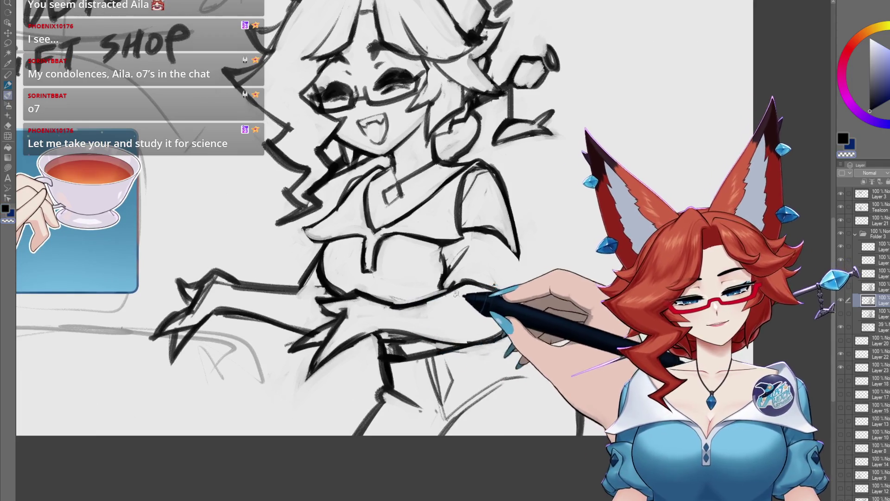
drag(458, 293, 465, 305)
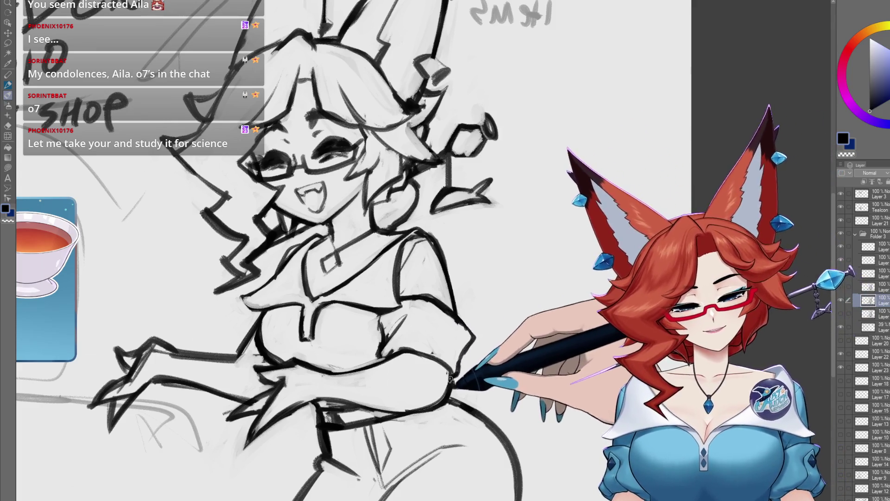
mouse_move(465, 347)
mouse_down()
mouse_move(571, 354)
mouse_move(597, 298)
mouse_up()
scroll(564, 263, down, 5)
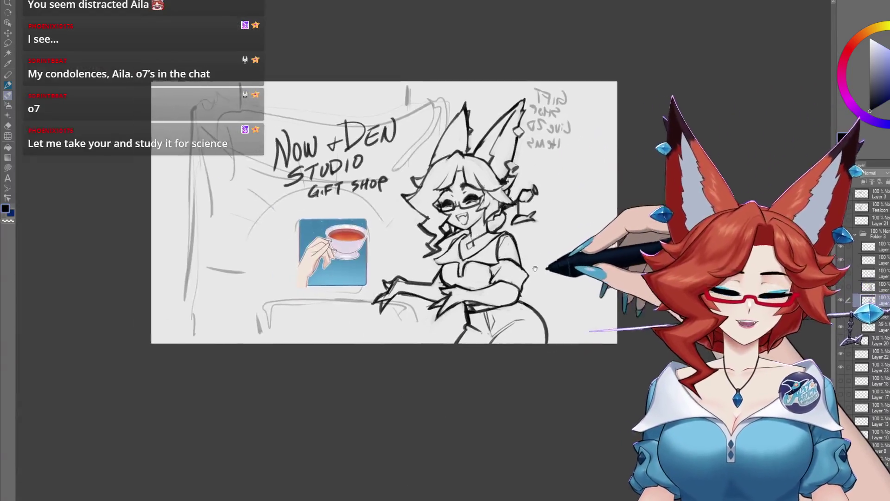
scroll(508, 283, up, 5)
scroll(508, 284, up, 2)
scroll(521, 299, up, 3)
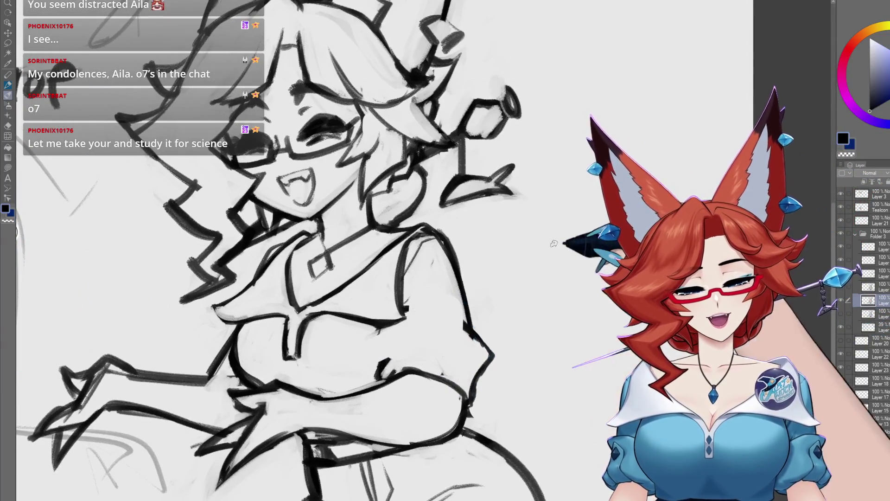
drag(494, 325, 541, 278)
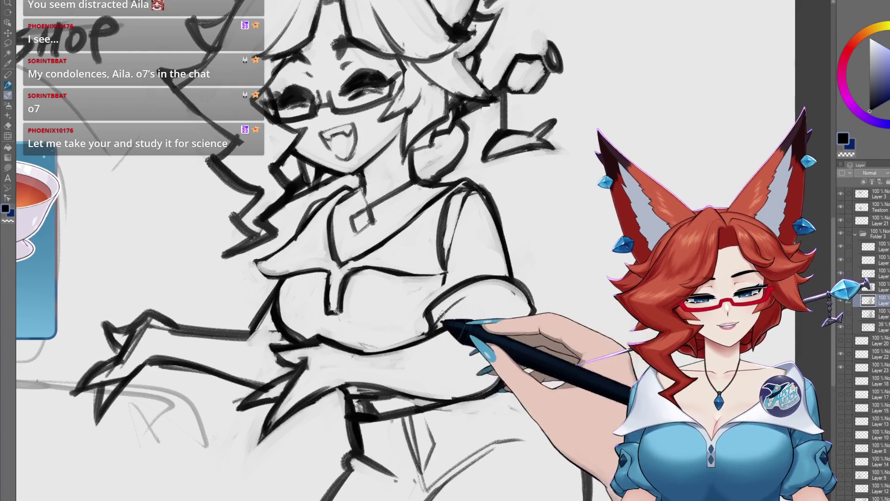
drag(484, 302, 530, 321)
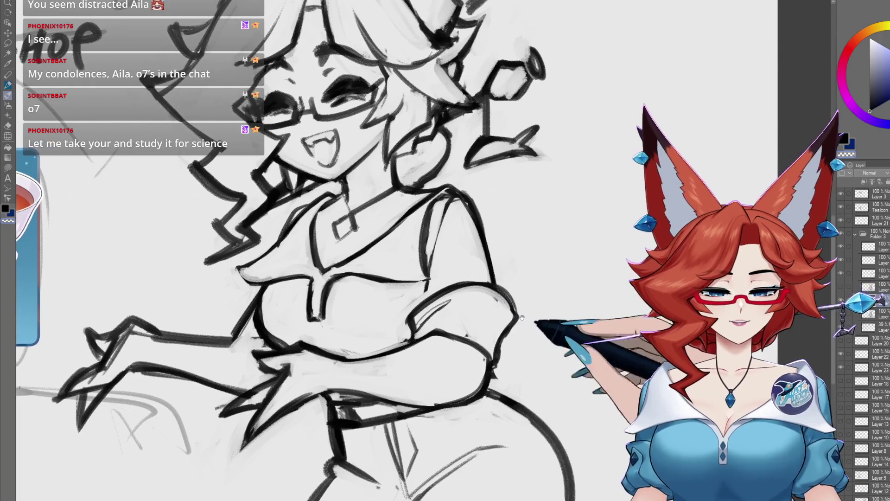
scroll(511, 311, down, 5)
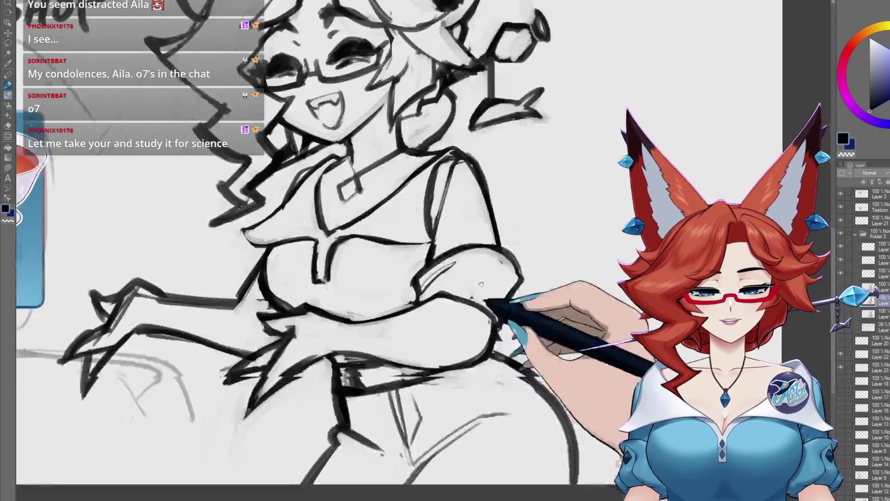
scroll(540, 317, up, 5)
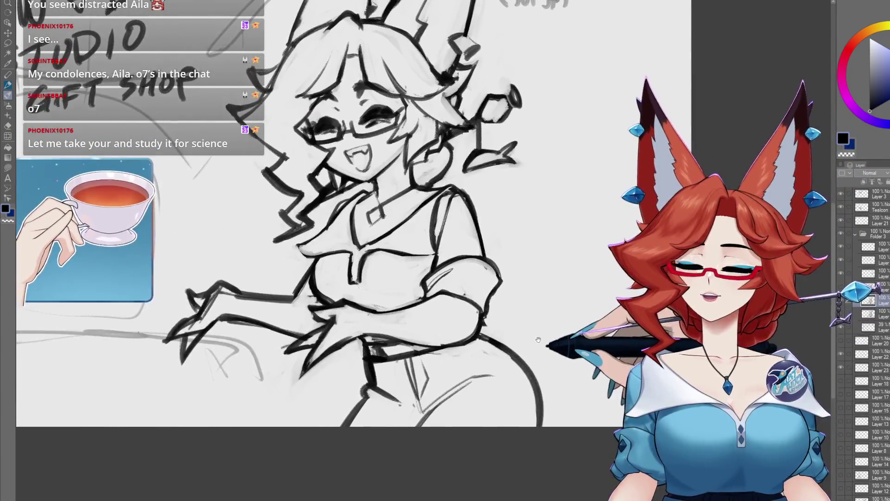
mouse_move(540, 333)
mouse_down()
mouse_move(565, 292)
mouse_move(565, 259)
mouse_up()
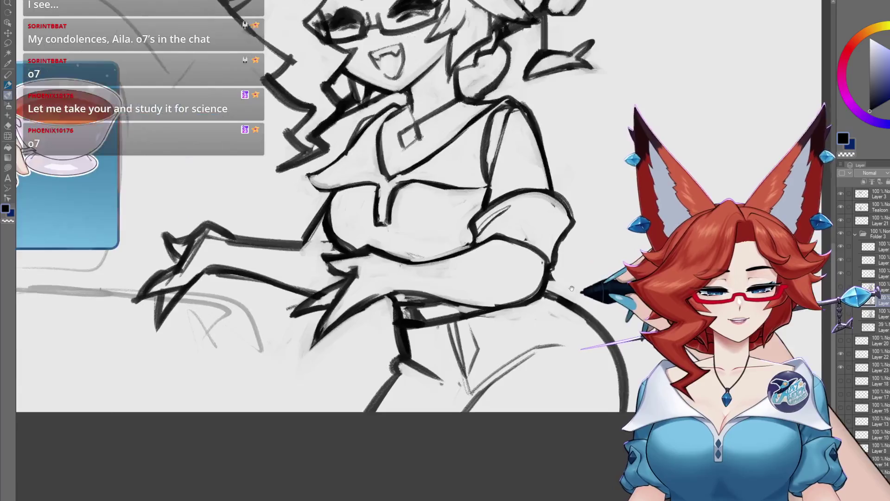
scroll(268, 381, up, 2)
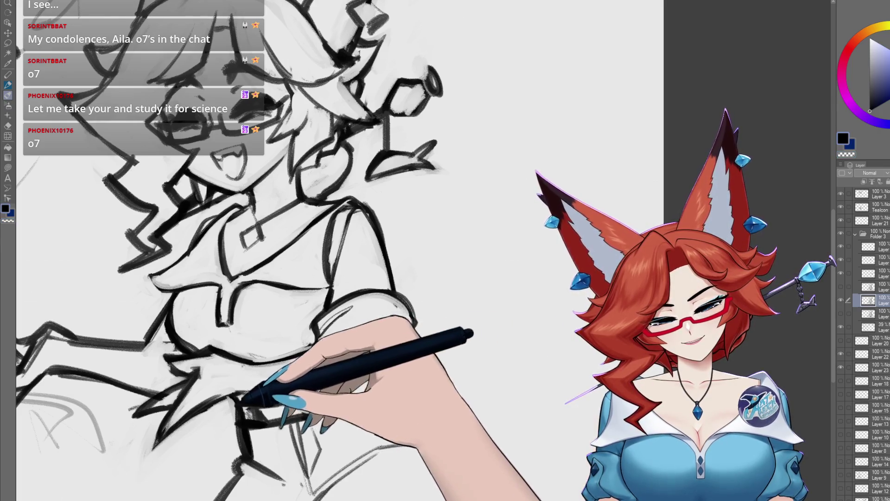
mouse_move(334, 394)
mouse_down()
mouse_move(520, 271)
mouse_move(411, 304)
mouse_move(554, 229)
mouse_up()
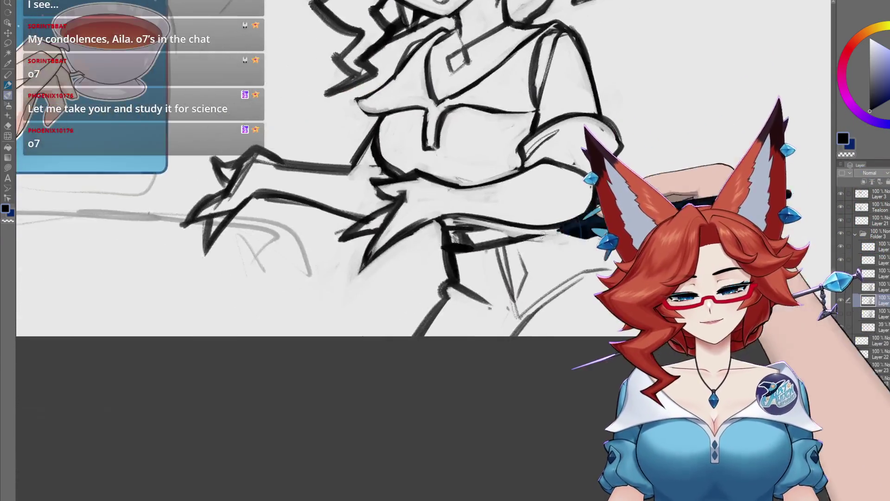
mouse_move(490, 223)
mouse_down()
mouse_move(485, 172)
mouse_move(451, 341)
mouse_up()
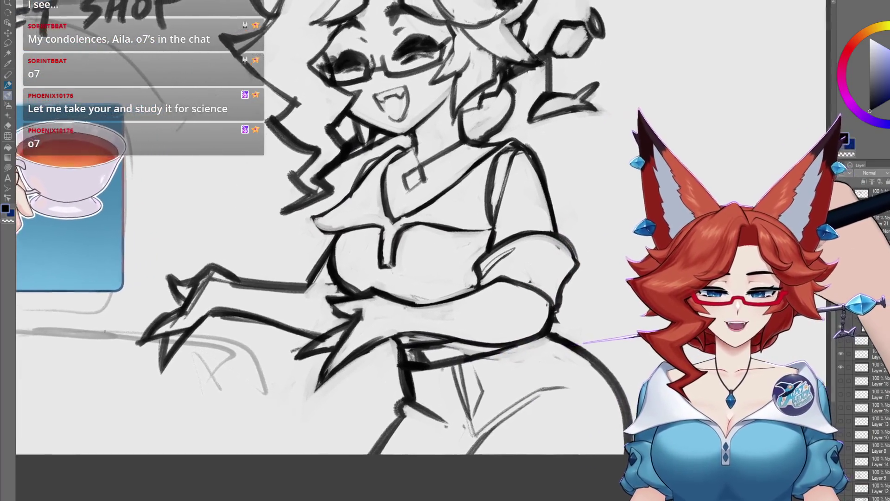
drag(445, 250, 420, 261)
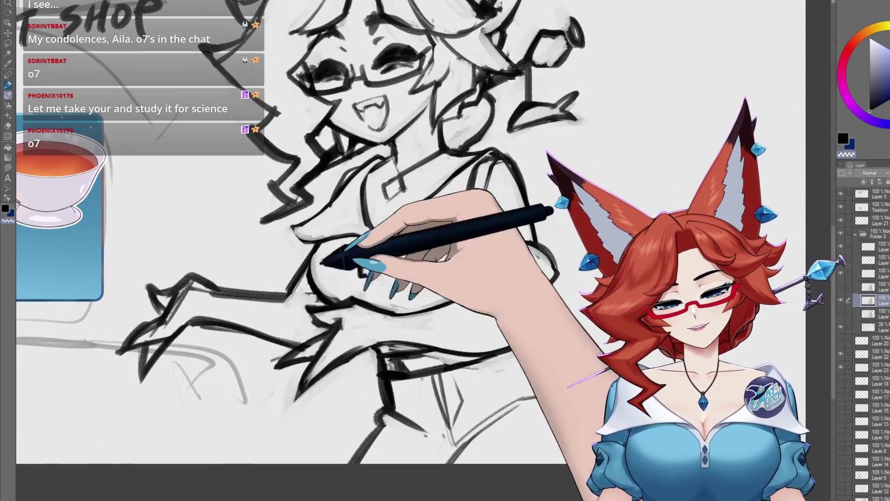
drag(619, 262, 627, 293)
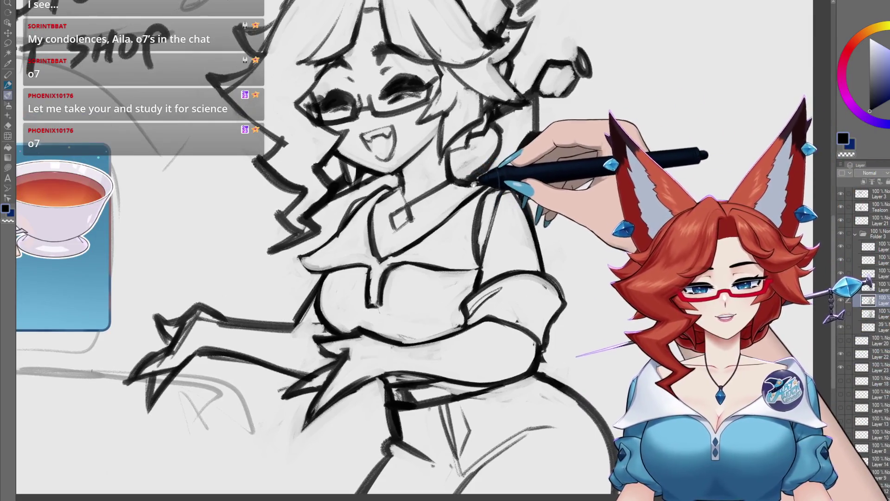
scroll(472, 184, up, 2)
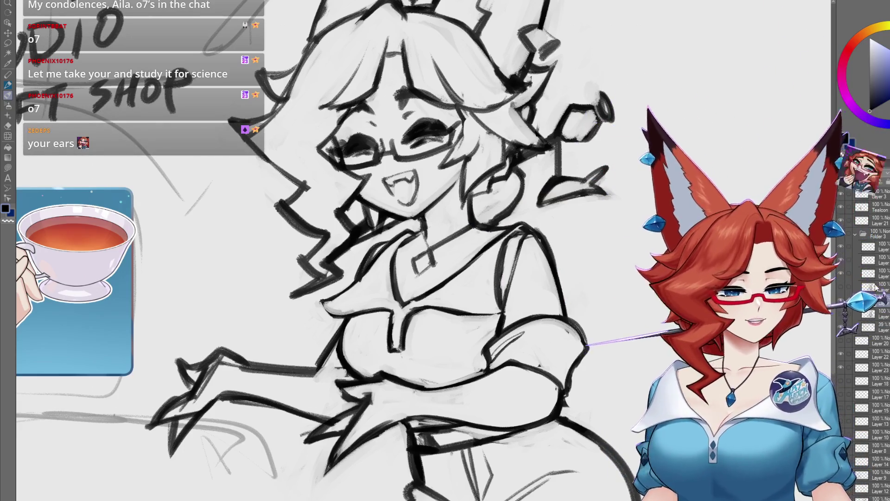
scroll(593, 318, down, 5)
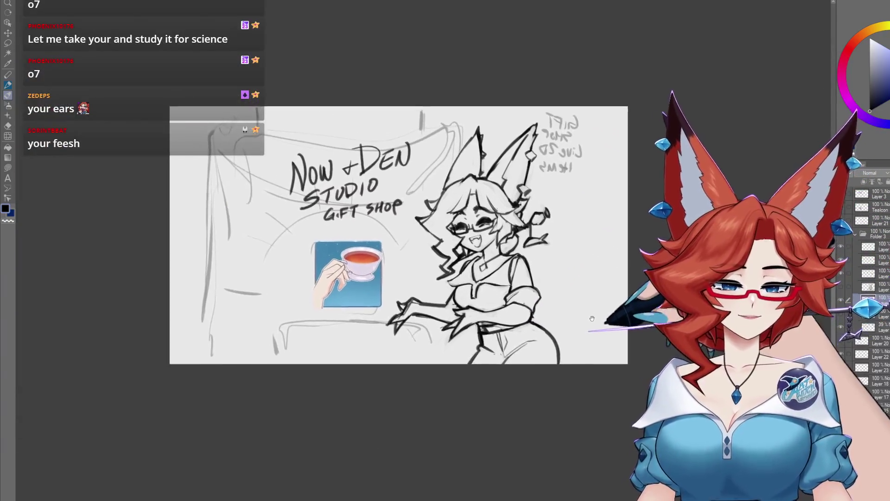
- Undo to the earlier body lines and toggle lineart layers to compare versions
scroll(592, 319, up, 3)
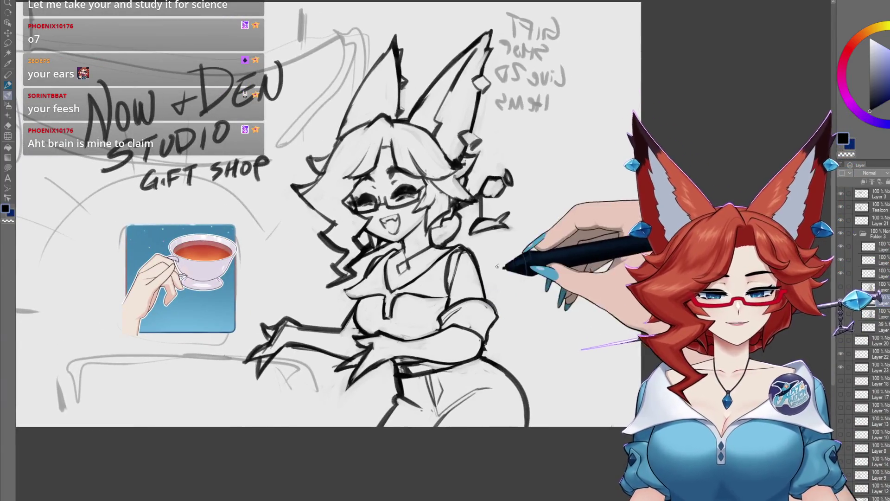
key(ctrl+z)
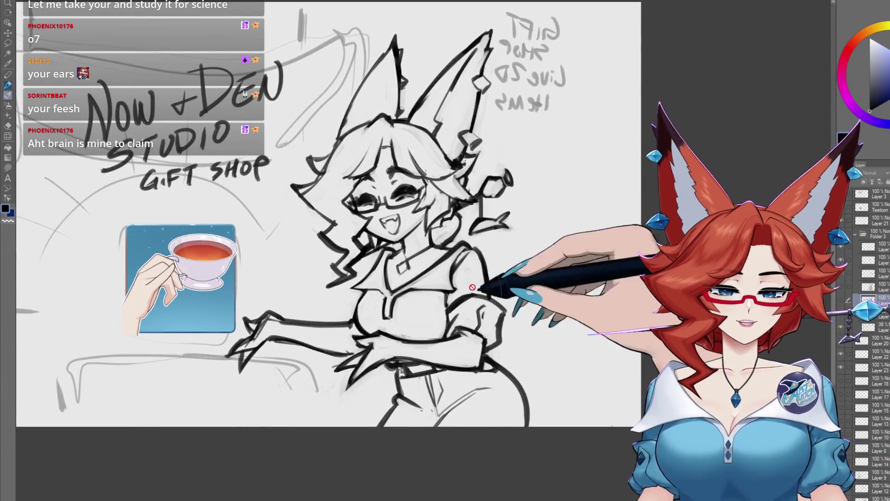
drag(475, 347, 432, 304)
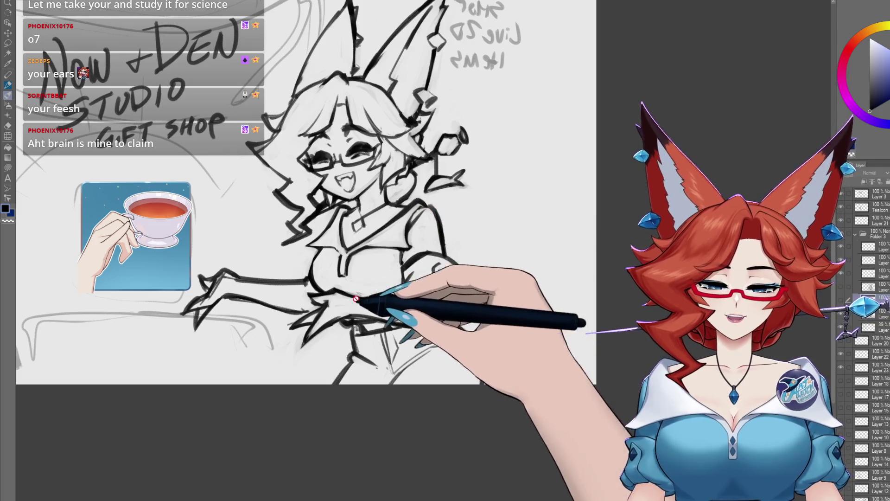
click(841, 301)
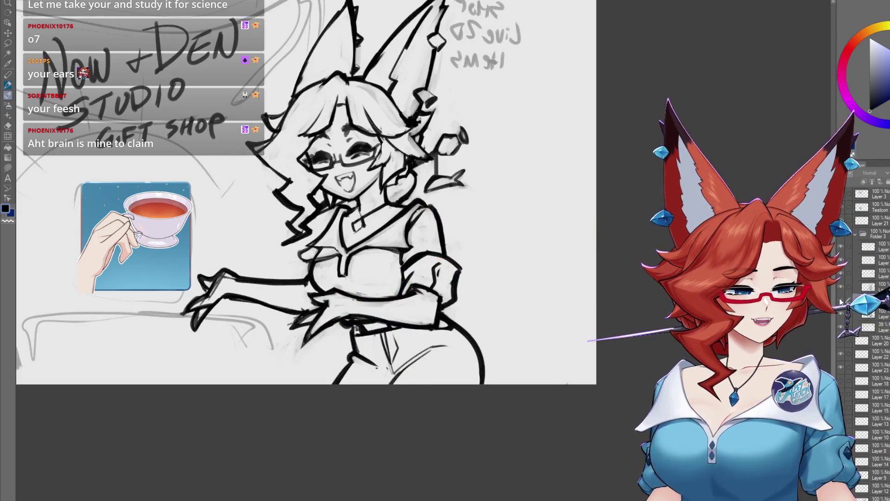
click(841, 314)
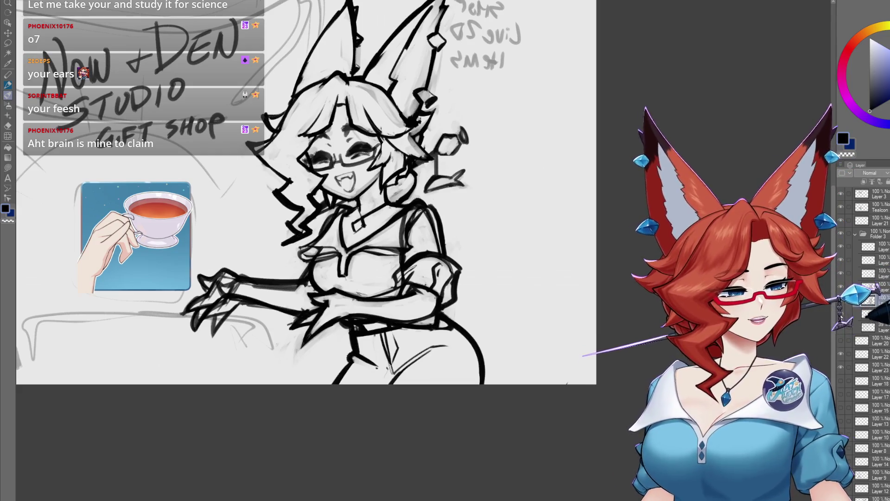
click(842, 318)
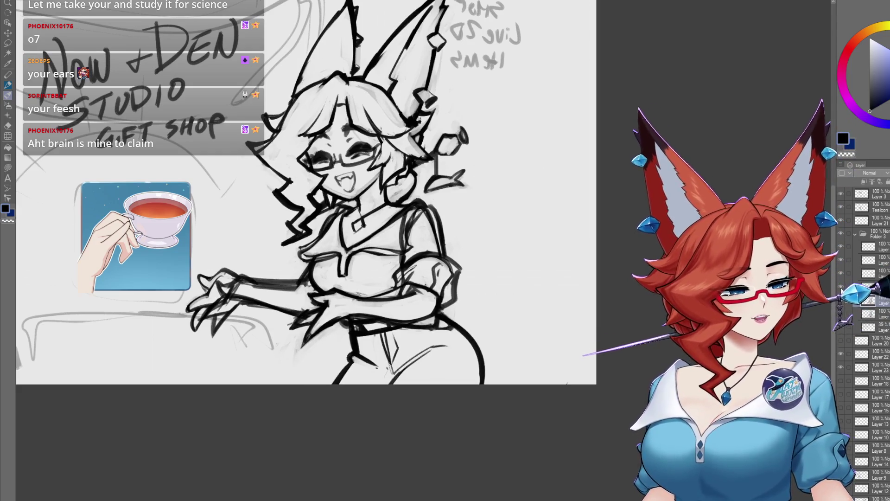
click(840, 288)
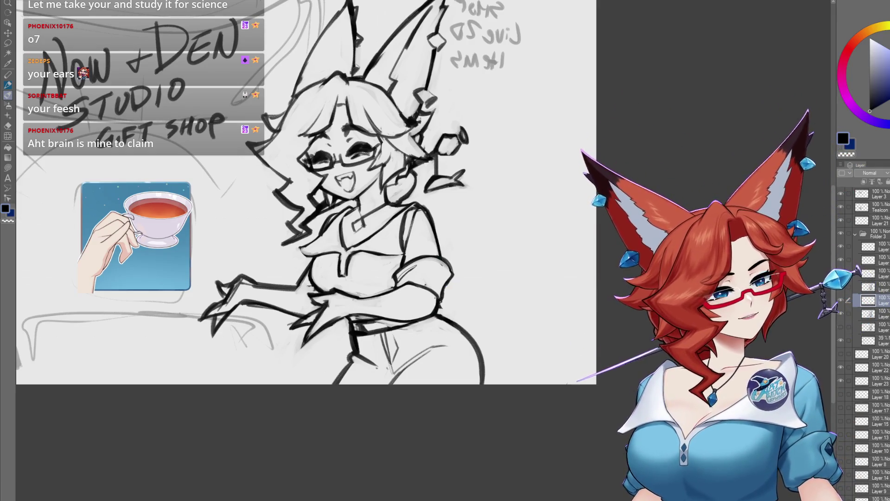
- Circle the arm area in magenta, then delete the mark and its layer
click(847, 96)
mouse_move(420, 211)
mouse_down()
mouse_move(407, 294)
mouse_move(427, 299)
mouse_move(436, 220)
mouse_move(420, 227)
mouse_up()
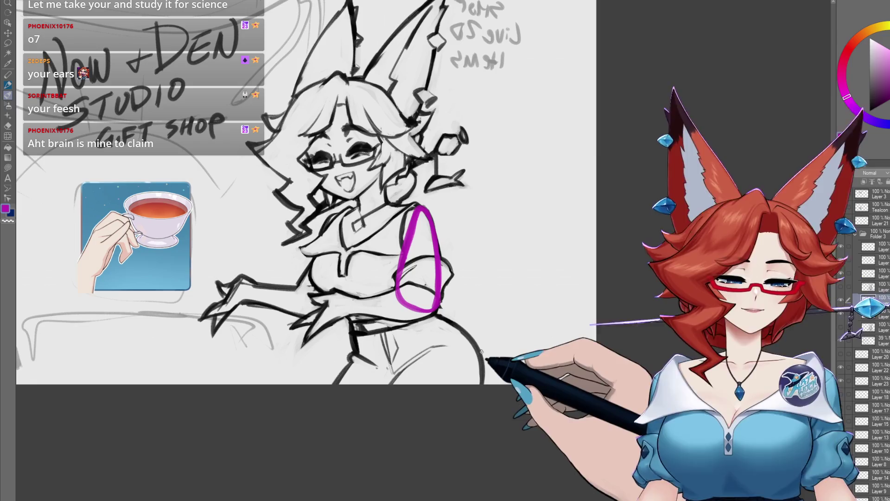
key(Delete)
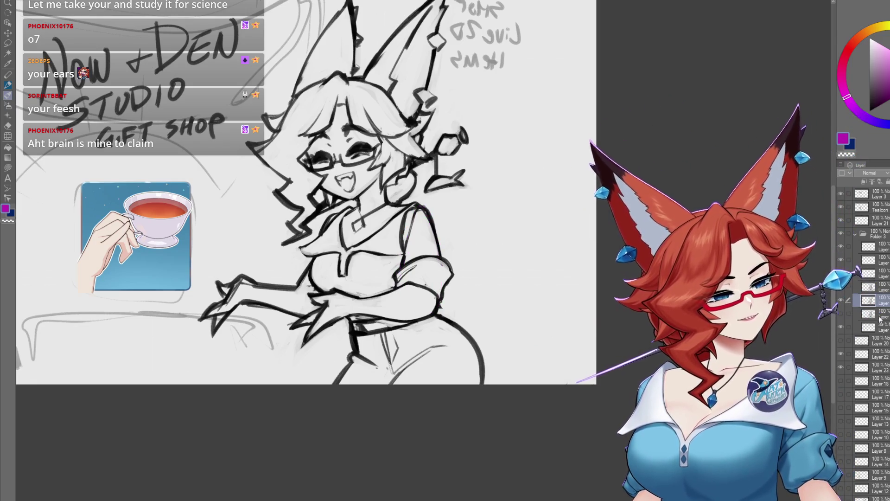
- Check the lines with the sketch layer hidden, then ink a curve along the hip
click(842, 299)
click(841, 299)
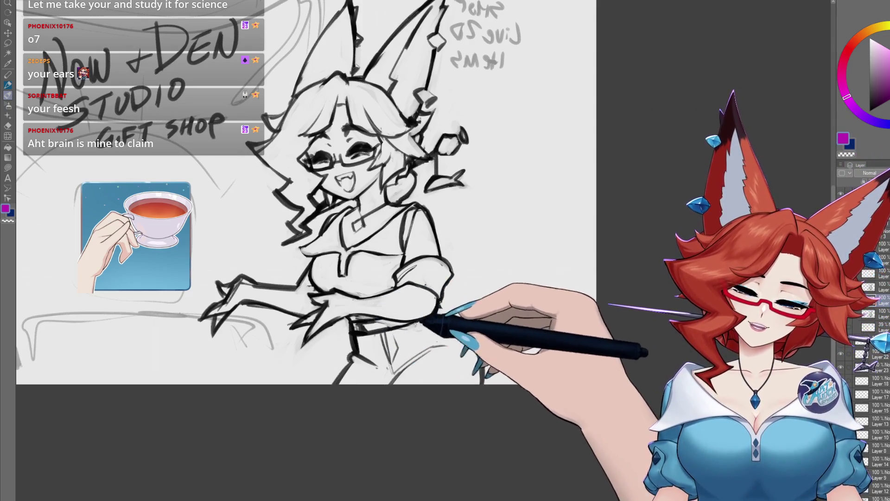
drag(482, 383, 463, 325)
scroll(462, 326, up, 3)
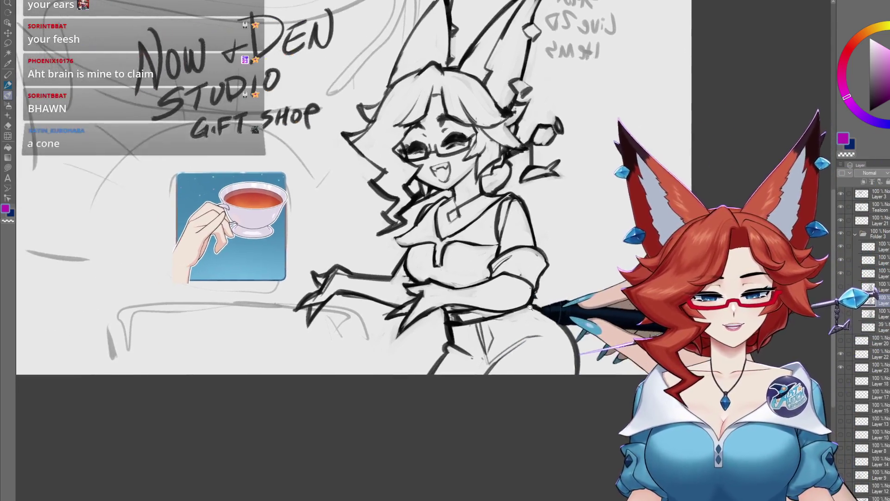
scroll(527, 329, up, 2)
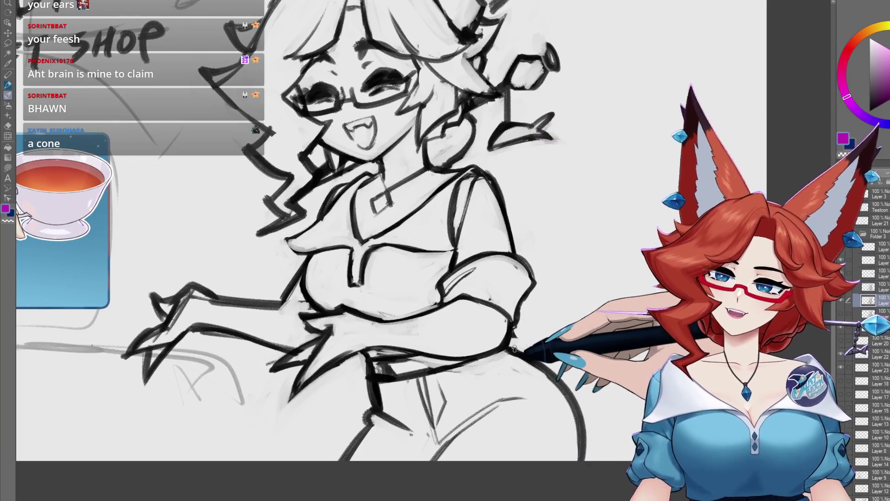
mouse_move(649, 241)
mouse_down()
mouse_move(612, 227)
mouse_move(610, 286)
mouse_move(649, 271)
mouse_up()
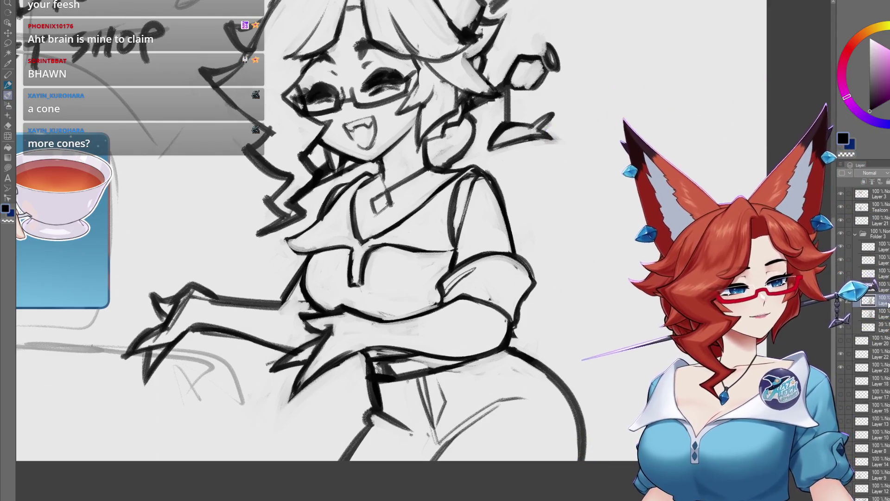
click(844, 302)
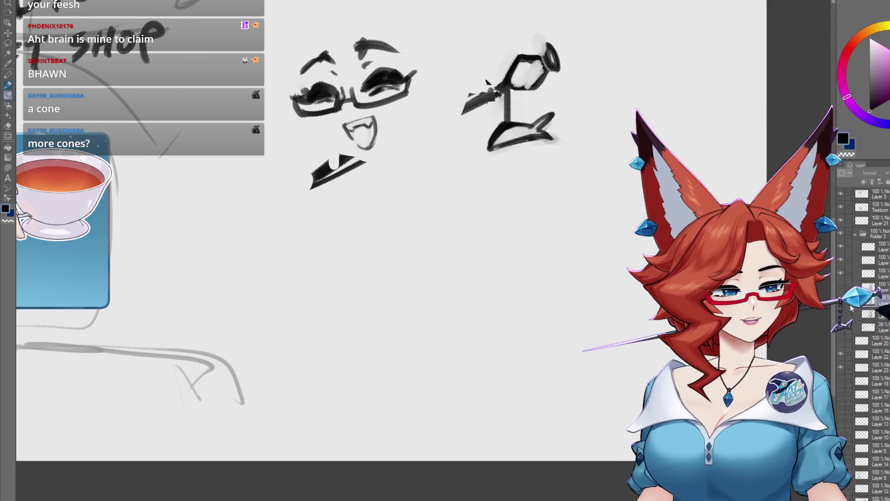
click(842, 303)
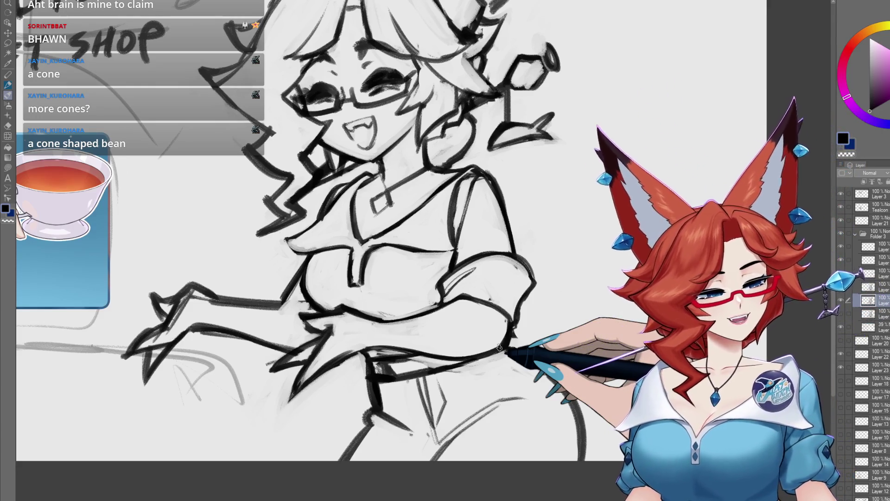
drag(442, 338, 530, 277)
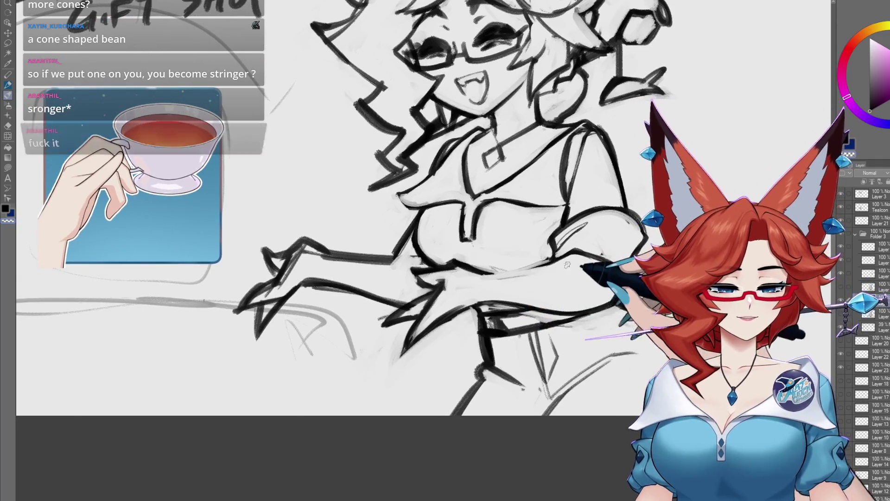
drag(502, 272, 516, 265)
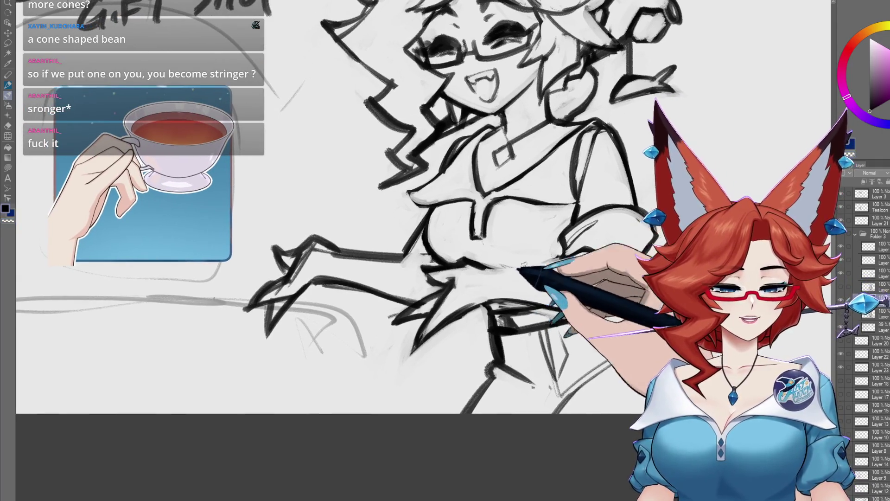
mouse_move(499, 311)
mouse_down()
mouse_move(509, 292)
mouse_move(490, 326)
mouse_up()
- Zoom in and pan the view onto the clawed hand
scroll(491, 295, up, 2)
scroll(492, 295, up, 1)
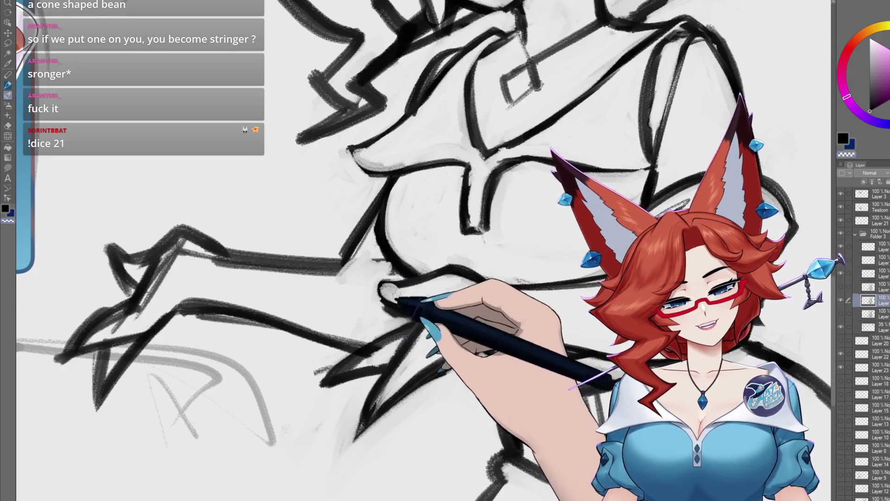
drag(429, 275, 407, 288)
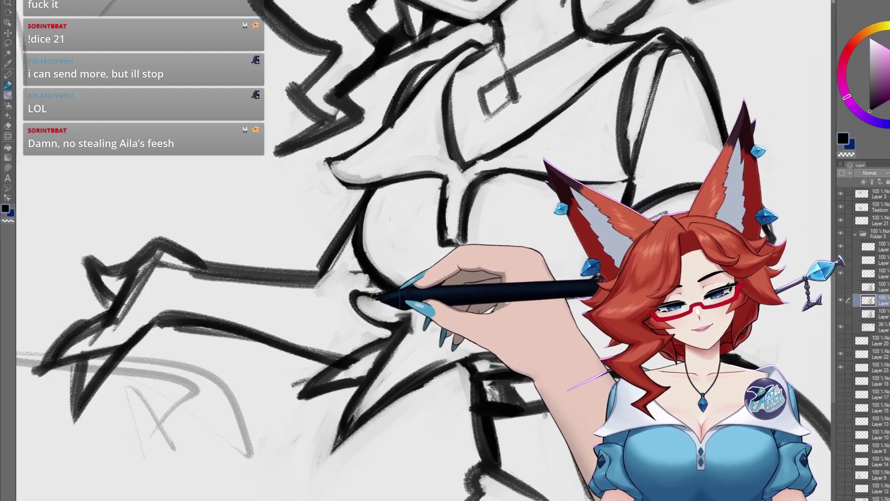
drag(453, 318, 498, 249)
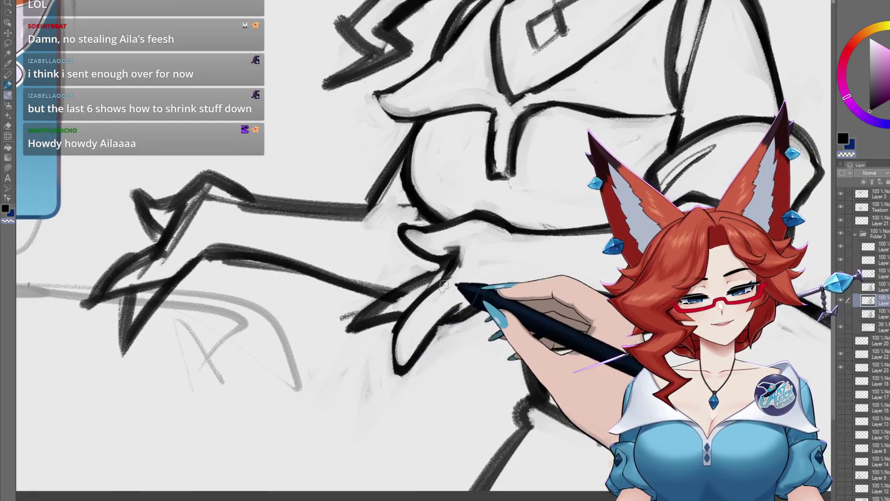
drag(500, 261, 454, 275)
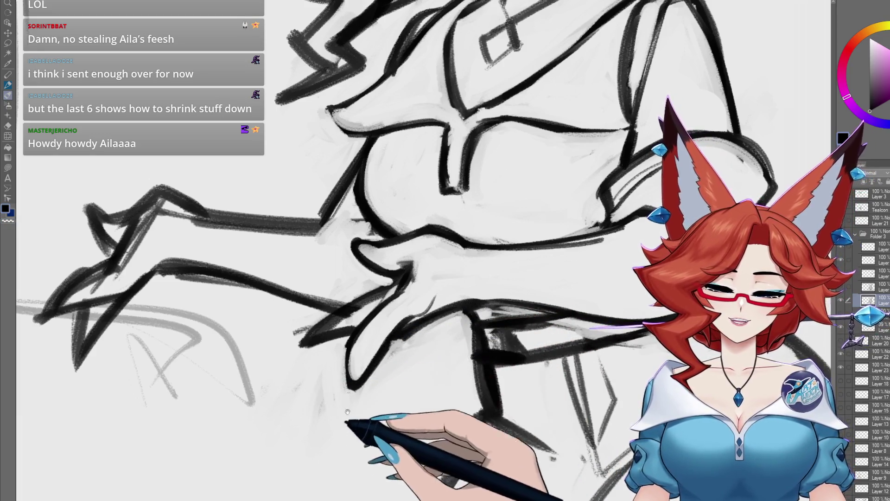
drag(349, 398, 378, 374)
drag(418, 308, 446, 254)
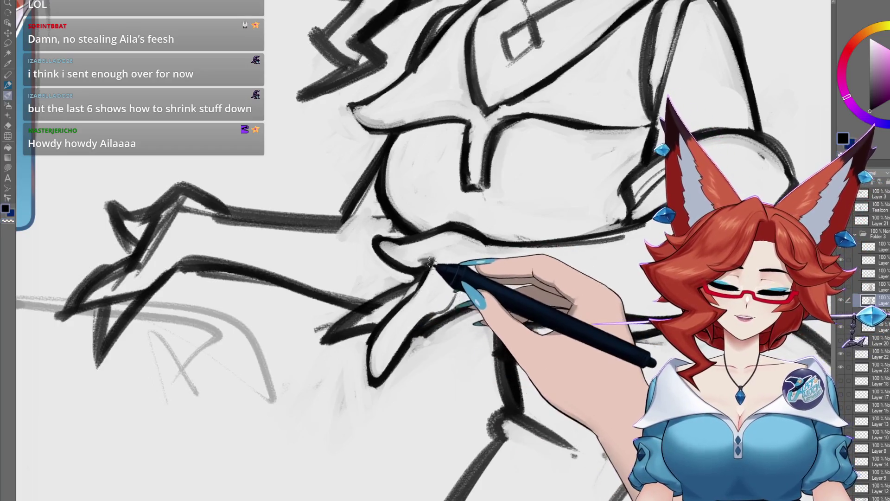
drag(390, 352, 435, 290)
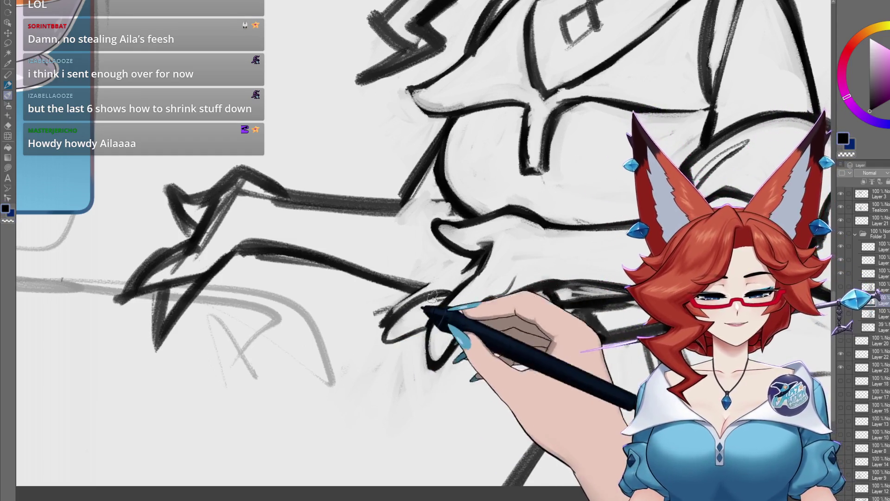
drag(449, 282, 453, 295)
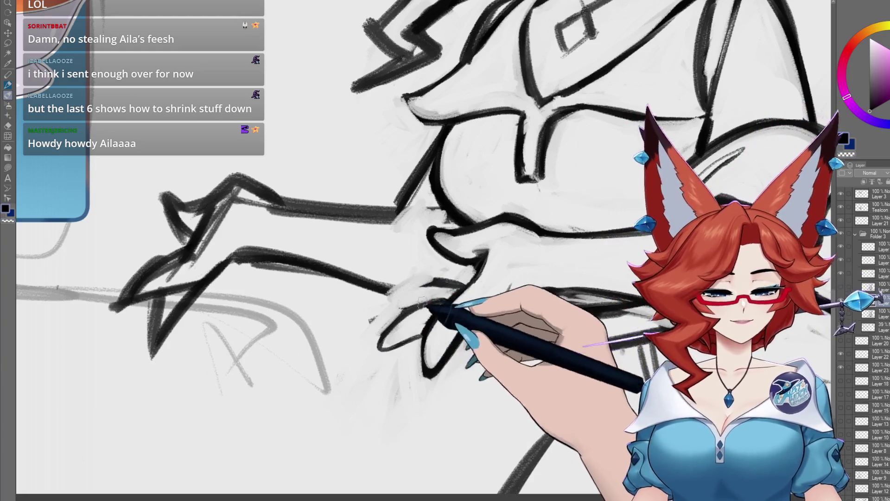
- Ink a curved line above the claw and thicken the lower claw outline
drag(398, 302, 464, 281)
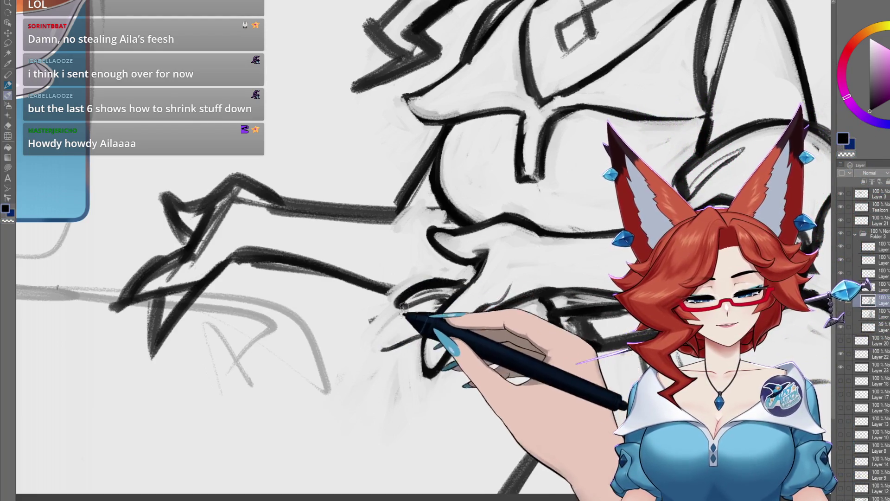
mouse_move(419, 344)
mouse_down()
mouse_move(398, 328)
mouse_move(415, 320)
mouse_move(402, 343)
mouse_up()
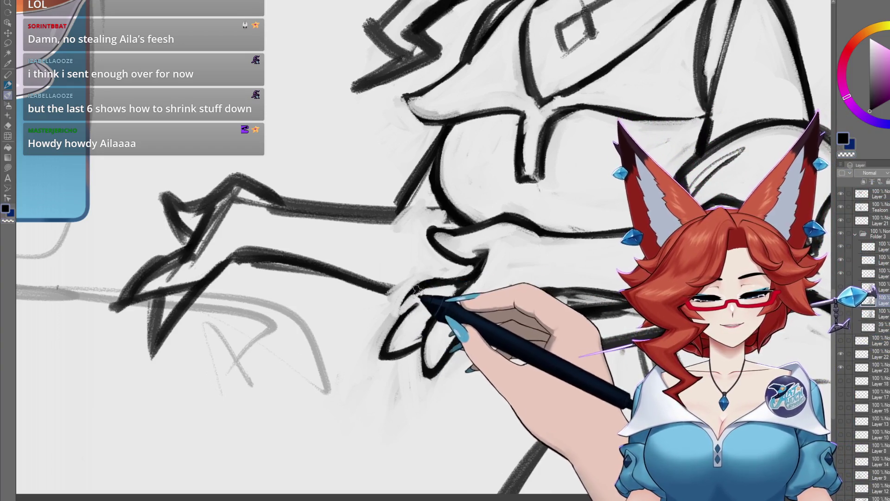
scroll(411, 293, down, 5)
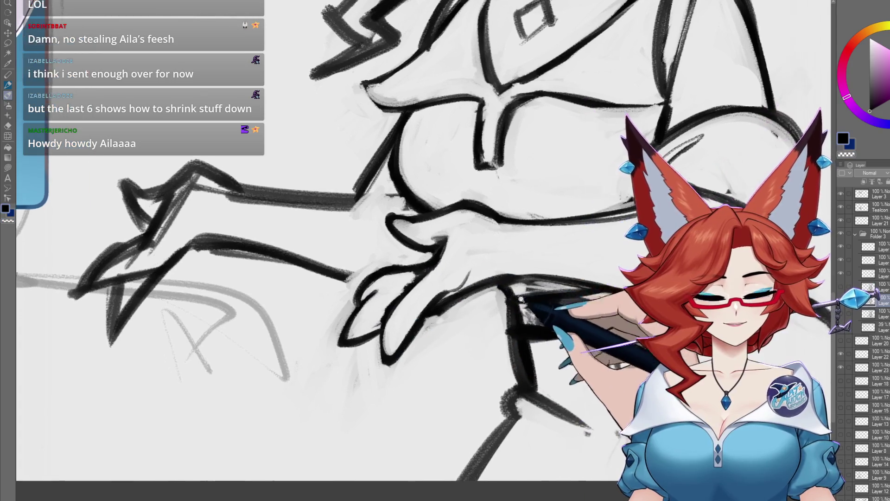
scroll(537, 320, up, 5)
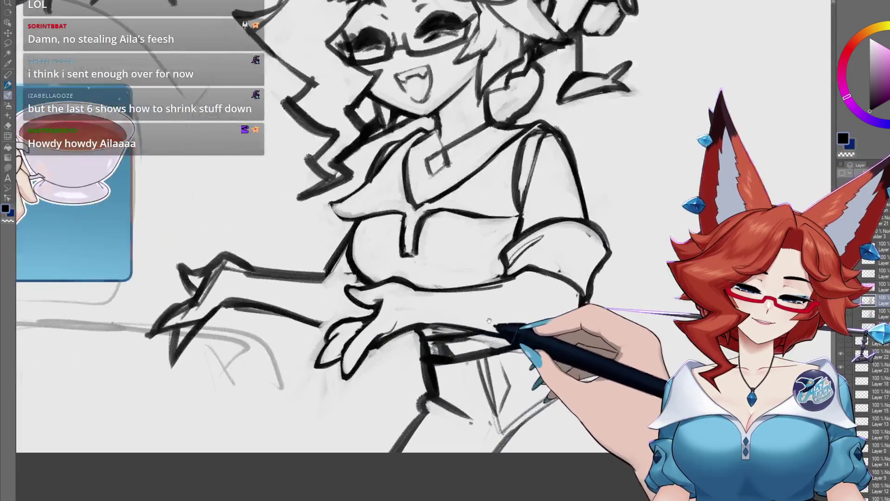
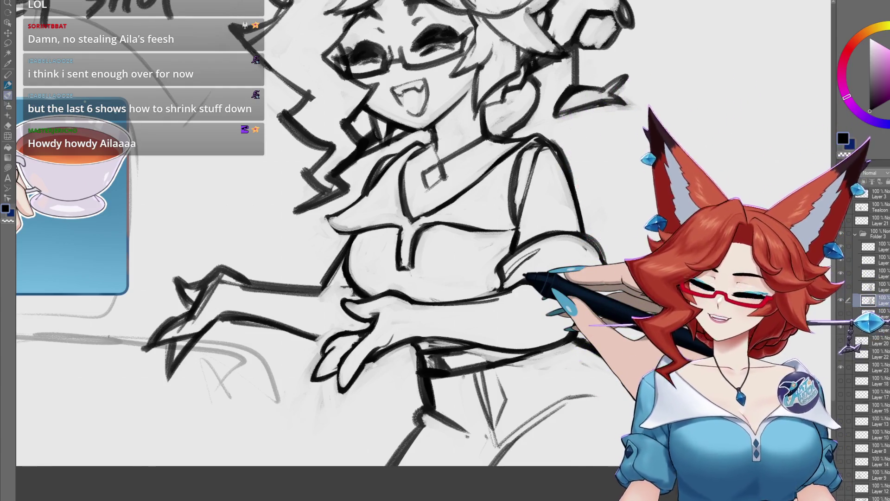
- Toggle the alternate hand and sleeve sketch layers to compare them, then select the original hand layer
scroll(463, 398, down, 5)
scroll(463, 398, up, 3)
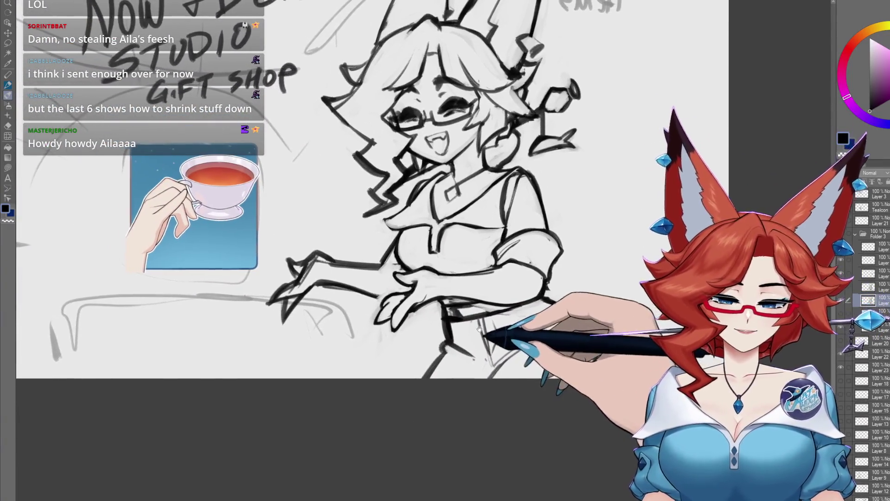
scroll(474, 310, up, 2)
scroll(475, 309, down, 5)
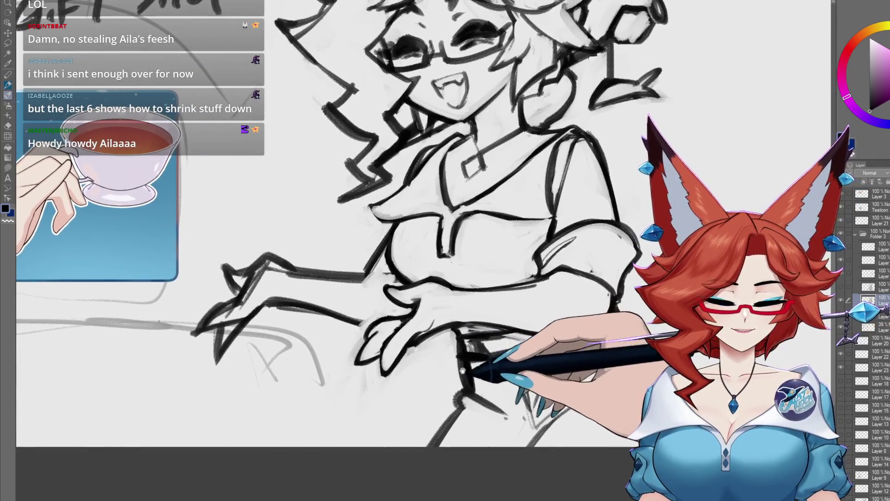
scroll(452, 371, up, 4)
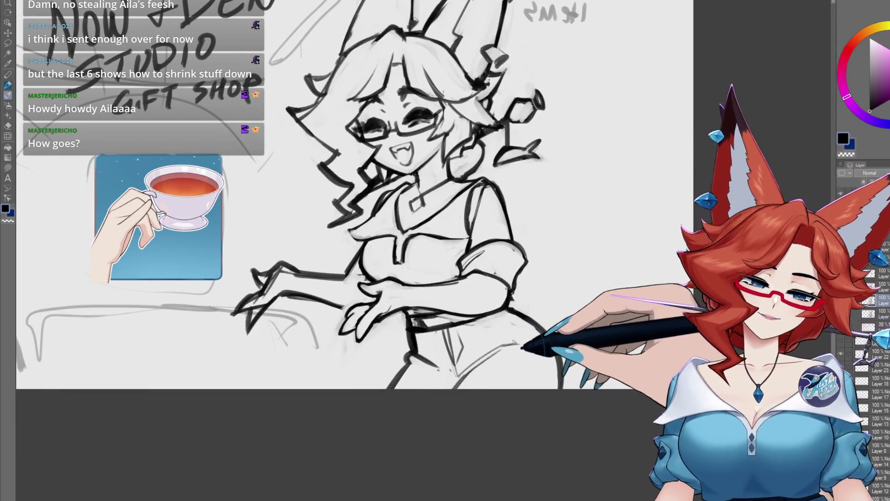
click(841, 302)
click(840, 304)
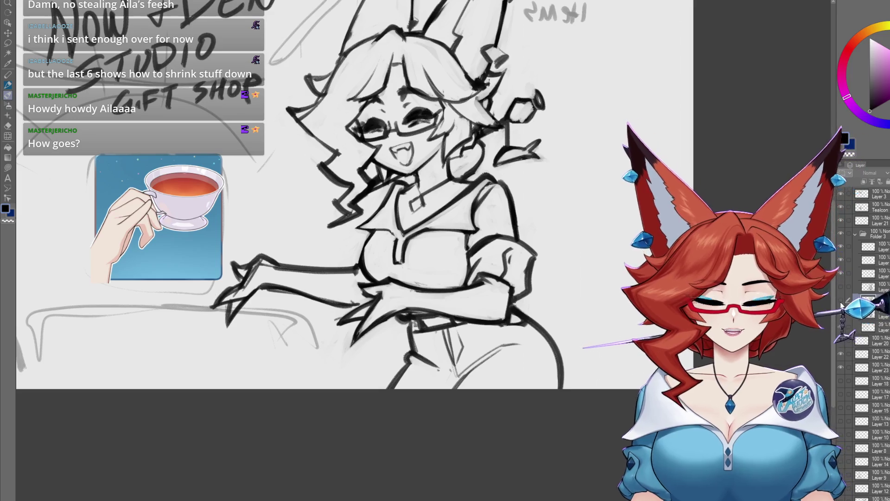
click(841, 304)
click(841, 316)
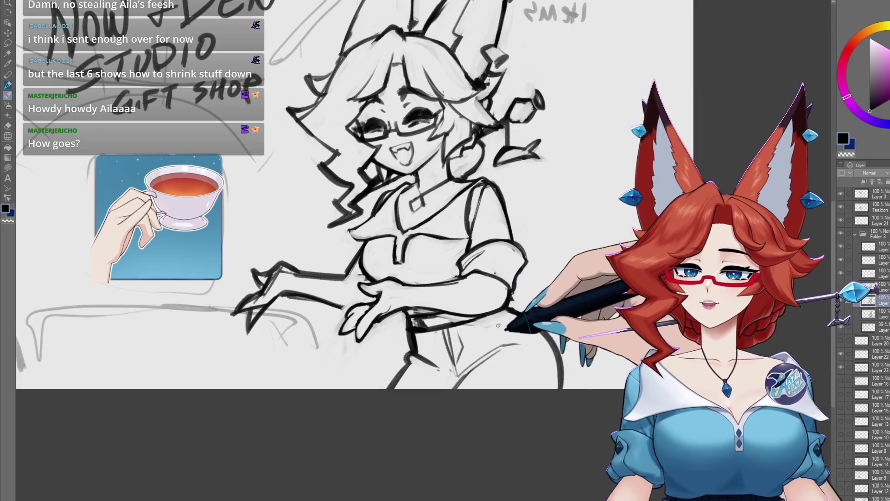
scroll(474, 294, up, 3)
- Show the rough sketch layer and draw a long pen line along the underside of the outstretched arm
drag(516, 304, 476, 335)
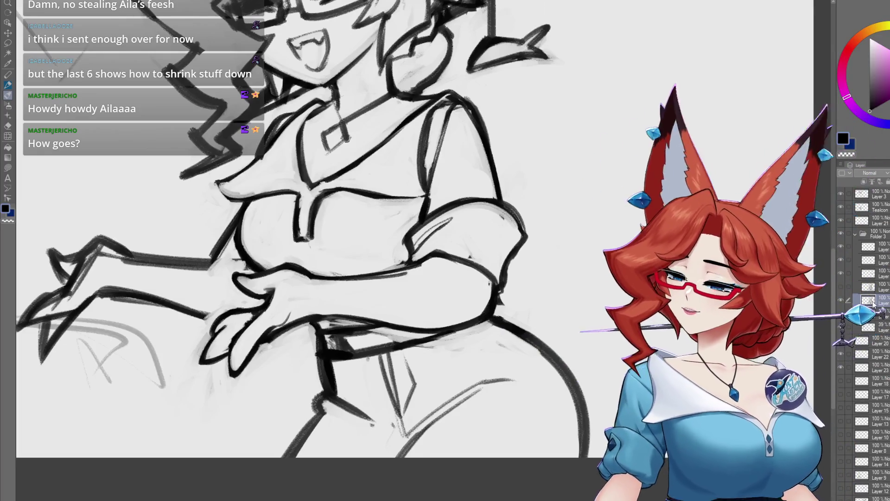
click(841, 300)
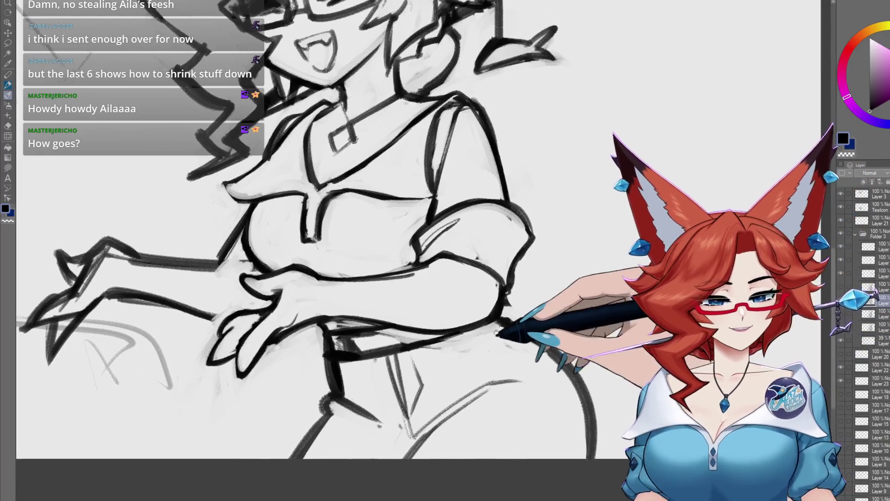
drag(468, 232, 482, 251)
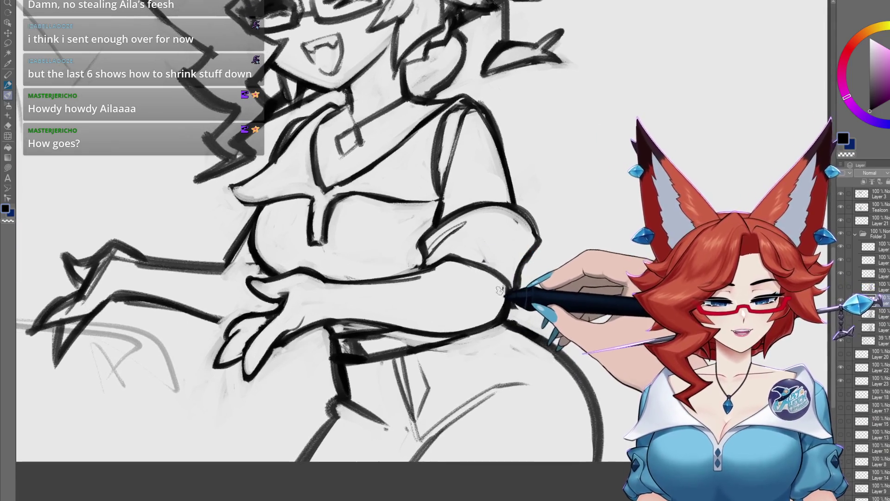
mouse_move(493, 324)
mouse_down()
mouse_move(536, 304)
mouse_move(411, 369)
mouse_move(388, 360)
mouse_up()
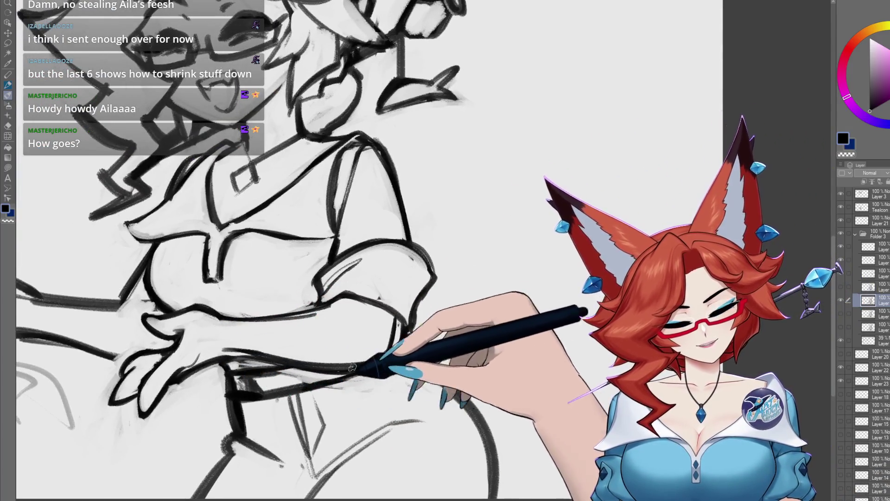
mouse_move(407, 345)
mouse_down()
mouse_move(566, 302)
mouse_move(610, 222)
mouse_up()
mouse_move(427, 228)
mouse_down()
mouse_move(589, 225)
mouse_move(575, 244)
mouse_up()
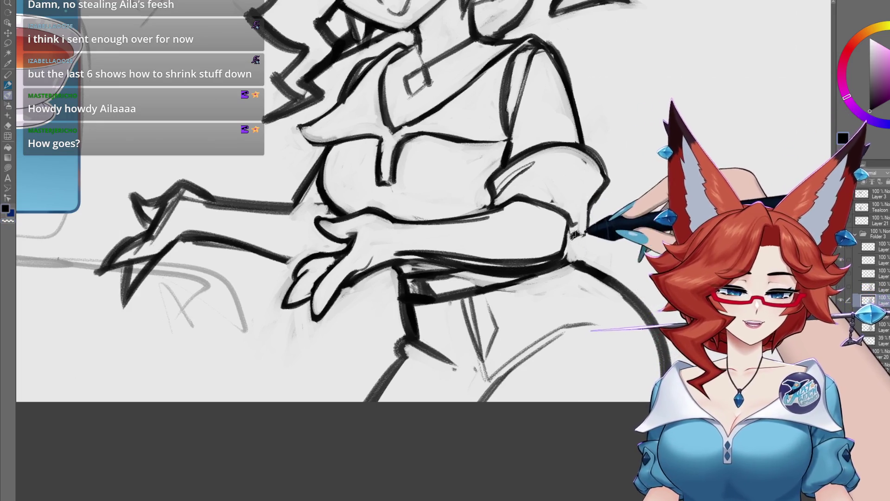
mouse_move(583, 230)
mouse_down()
mouse_move(569, 239)
mouse_move(560, 213)
mouse_up()
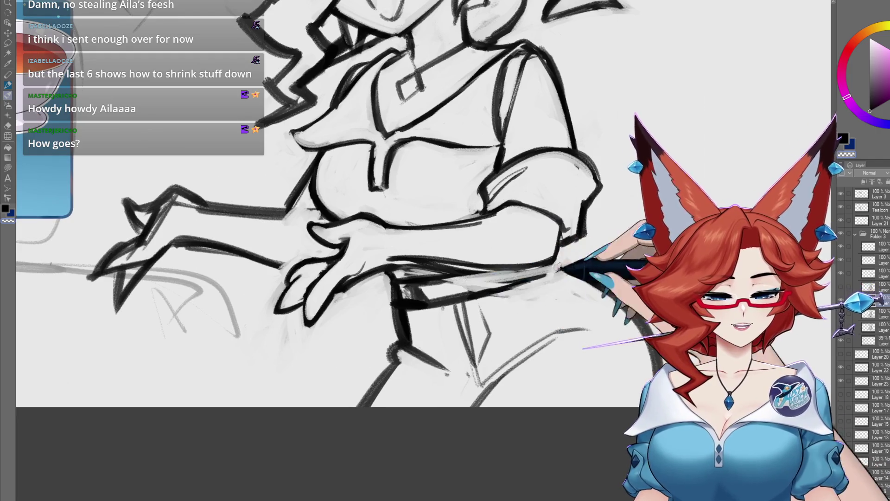
mouse_move(493, 278)
mouse_down()
mouse_move(416, 300)
mouse_move(436, 284)
mouse_up()
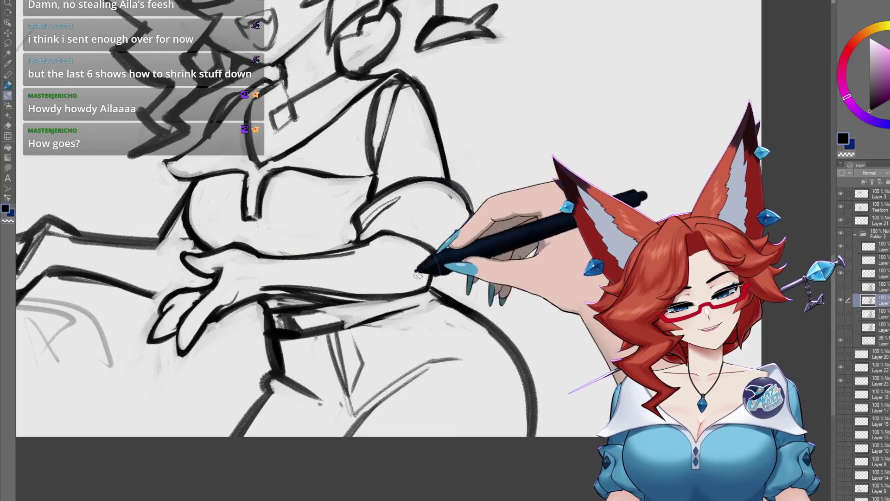
mouse_move(461, 294)
mouse_down()
mouse_move(551, 296)
mouse_move(637, 270)
mouse_up()
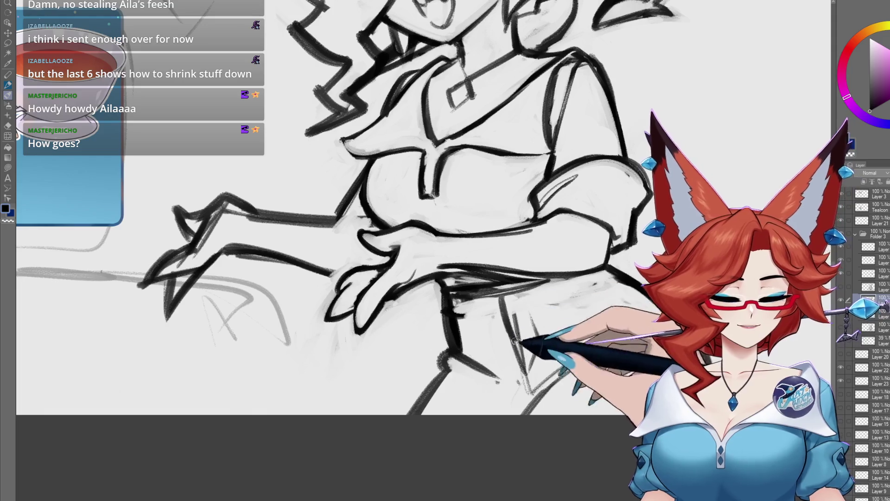
mouse_move(481, 290)
mouse_down()
mouse_move(478, 318)
mouse_move(526, 330)
mouse_move(527, 304)
mouse_up()
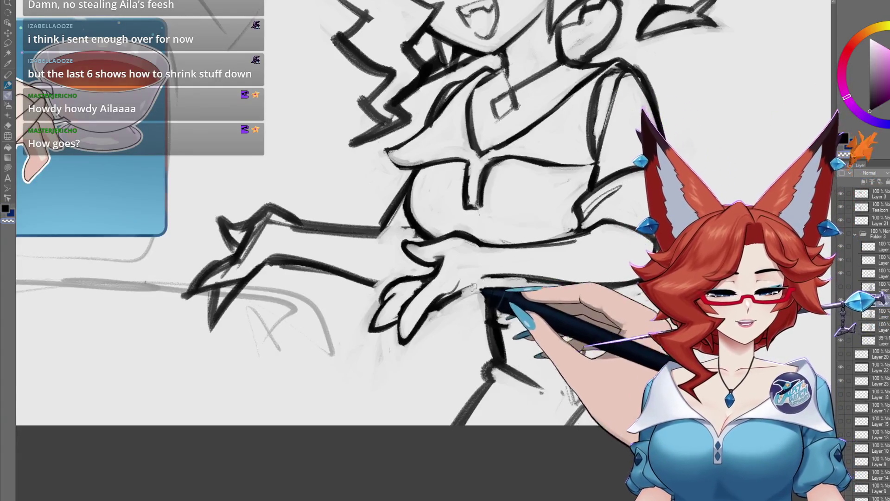
mouse_move(464, 301)
mouse_down()
mouse_move(491, 316)
mouse_move(524, 308)
mouse_move(533, 316)
mouse_move(506, 330)
mouse_move(494, 323)
mouse_move(583, 272)
mouse_up()
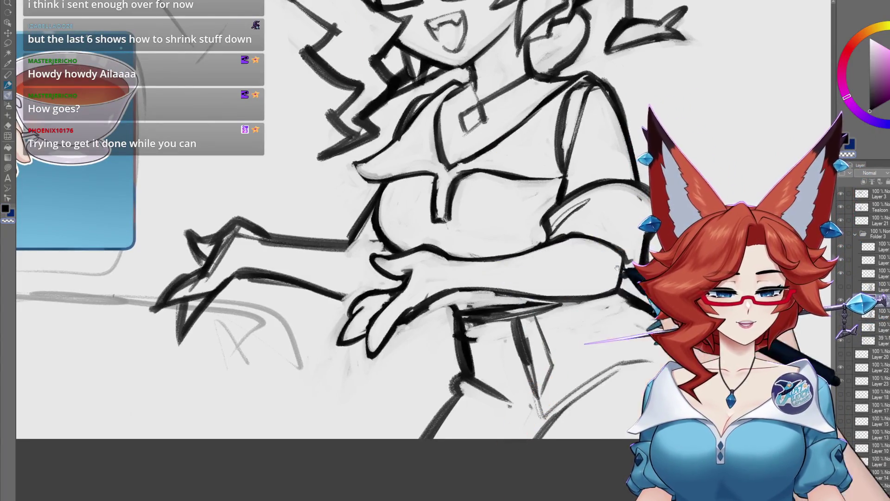
scroll(515, 304, up, 2)
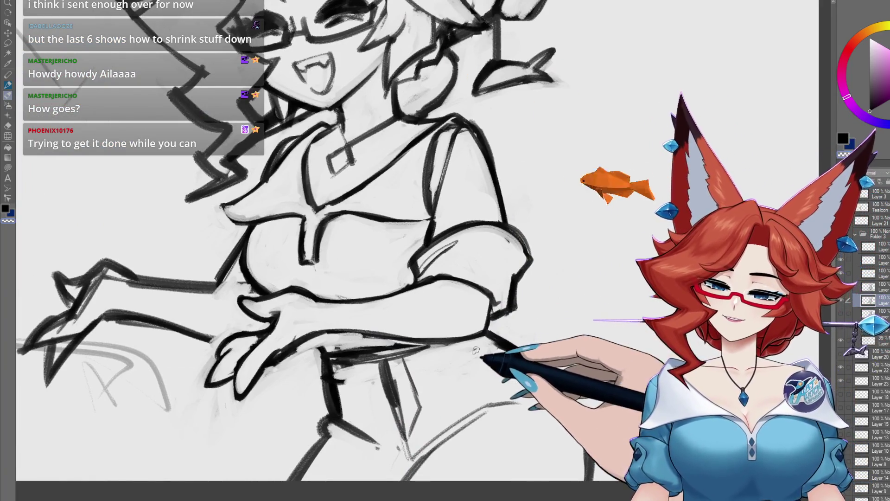
- Lasso the lower hand near the waist, move it right, shrink it slightly, then deselect
key(m)
mouse_move(324, 284)
mouse_down()
mouse_move(288, 398)
mouse_move(205, 368)
mouse_move(238, 302)
mouse_move(318, 272)
mouse_up()
key(ctrl+t)
drag(316, 418, 310, 412)
mouse_move(296, 378)
mouse_down()
mouse_move(328, 371)
mouse_move(327, 387)
mouse_up()
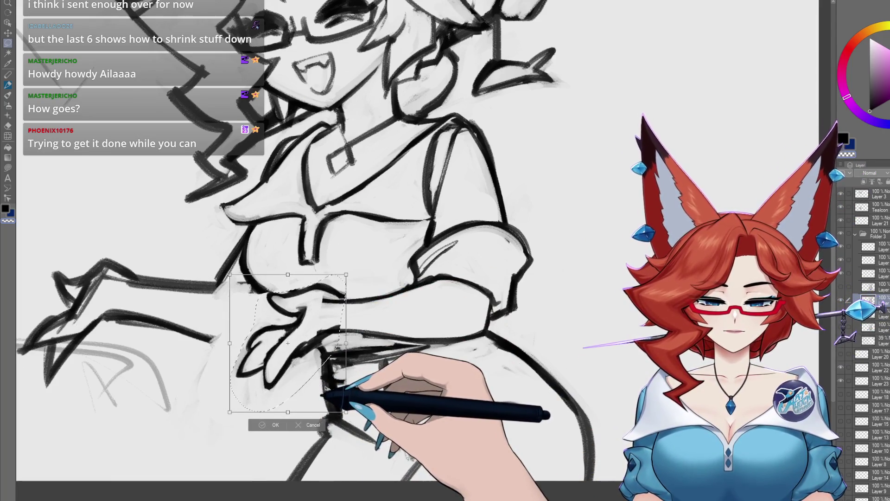
key(Return)
key(ctrl+d)
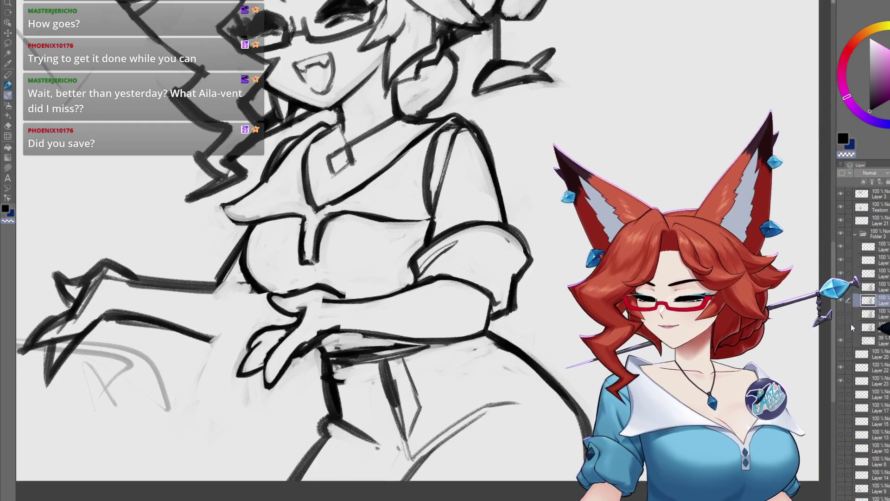
click(879, 368)
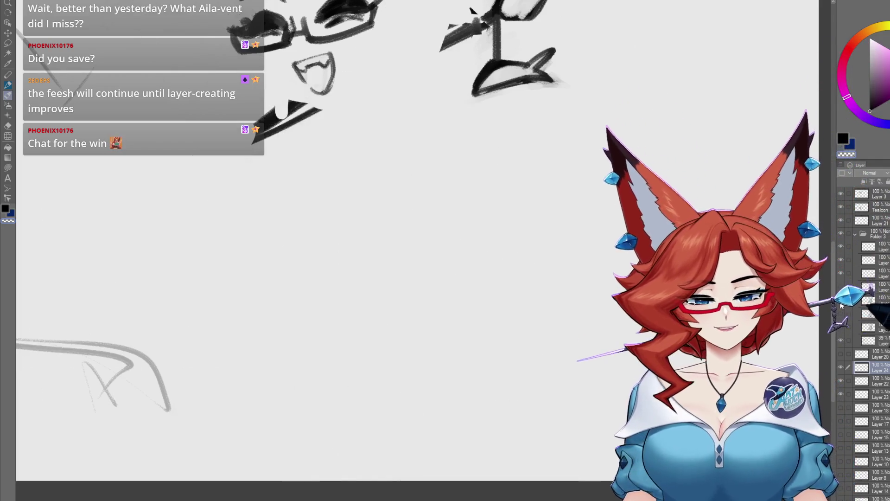
drag(338, 298, 374, 299)
mouse_move(335, 257)
mouse_down()
mouse_move(358, 294)
mouse_move(318, 292)
mouse_move(427, 255)
mouse_up()
drag(431, 285, 424, 294)
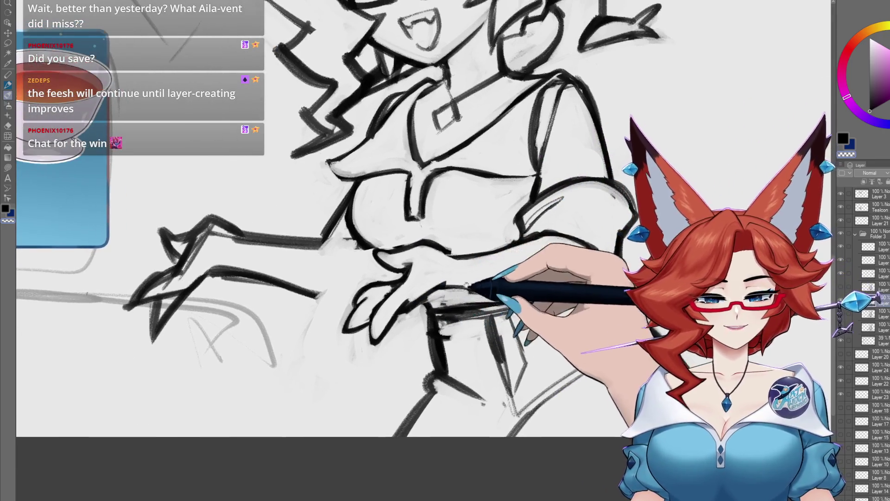
scroll(424, 294, down, 5)
scroll(536, 349, up, 4)
drag(524, 312, 520, 318)
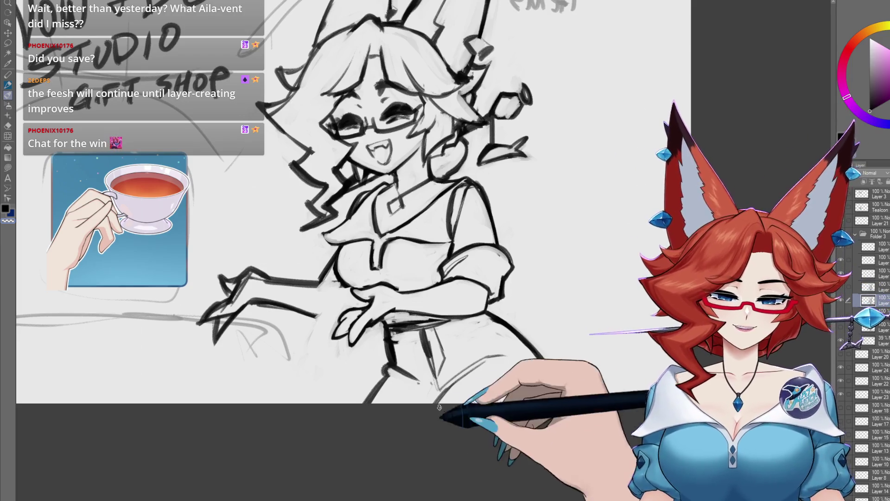
- Undo the stray selection, then lasso the lower body and shift it about 20 px left
scroll(493, 343, down, 3)
scroll(493, 343, up, 3)
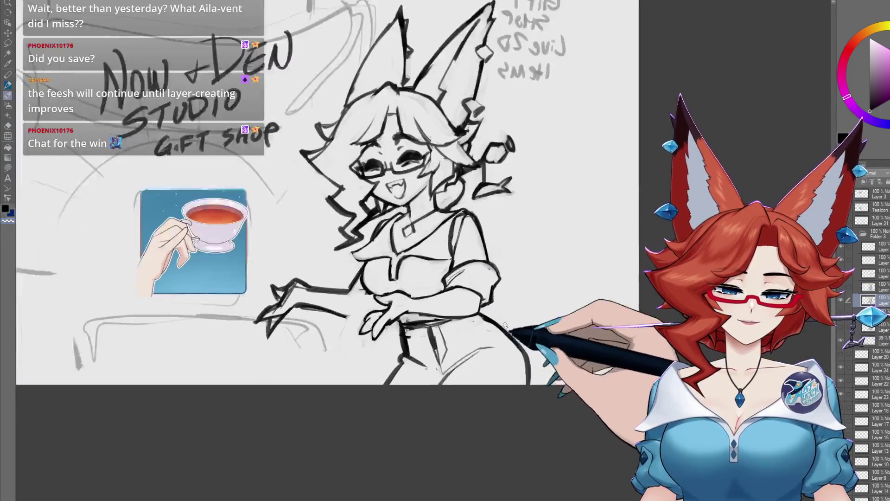
scroll(501, 334, down, 4)
scroll(503, 330, up, 2)
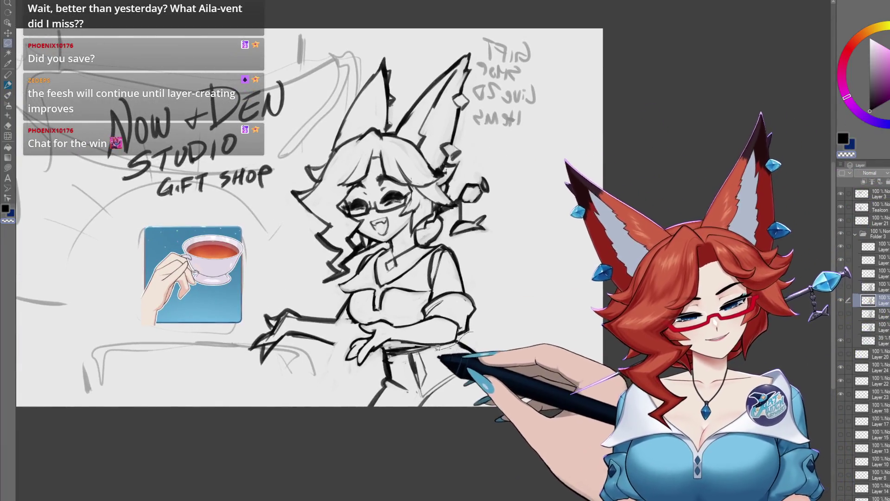
mouse_move(248, 332)
mouse_down()
mouse_move(320, 116)
mouse_move(554, 209)
mouse_move(537, 297)
mouse_up()
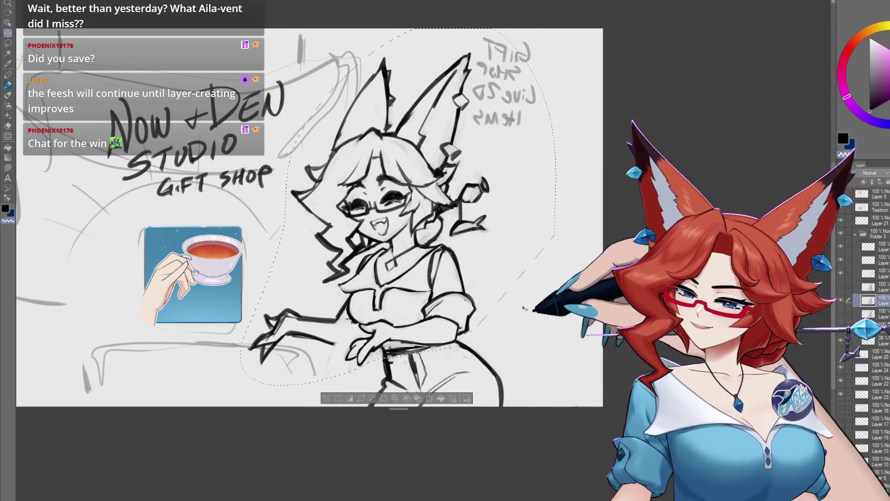
drag(480, 305, 491, 305)
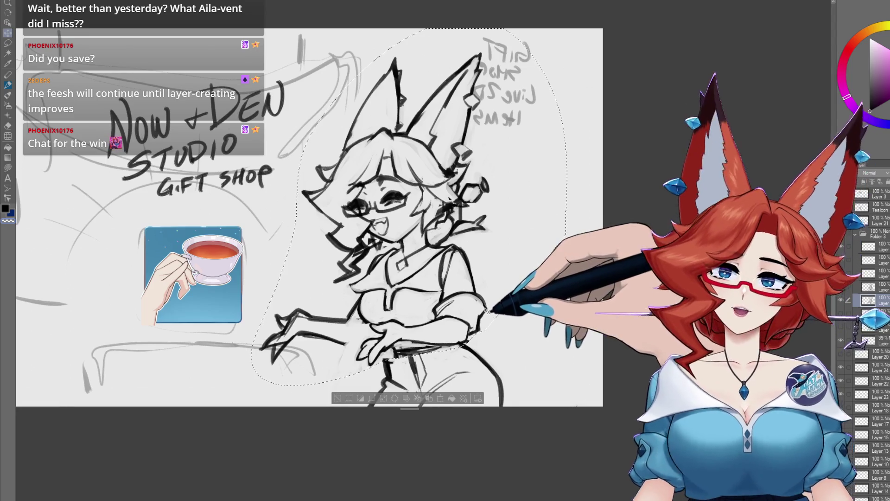
key(ctrl+z)
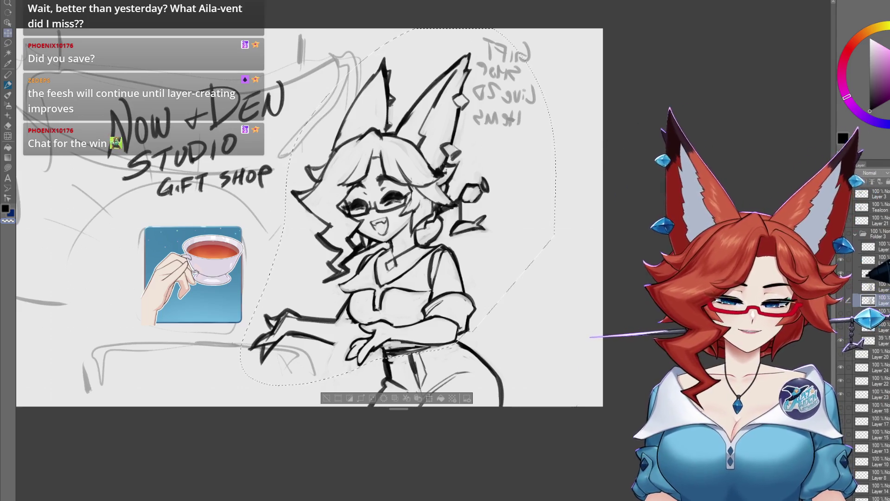
key(ctrl+z)
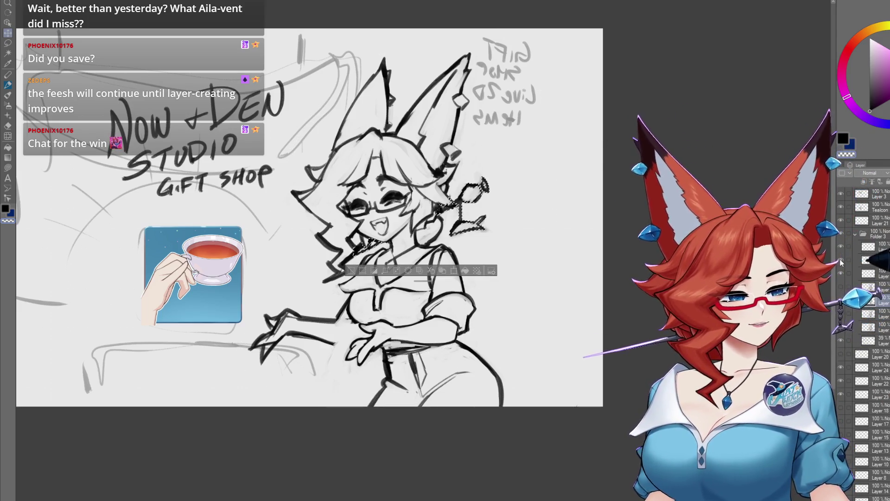
key(ctrl+z)
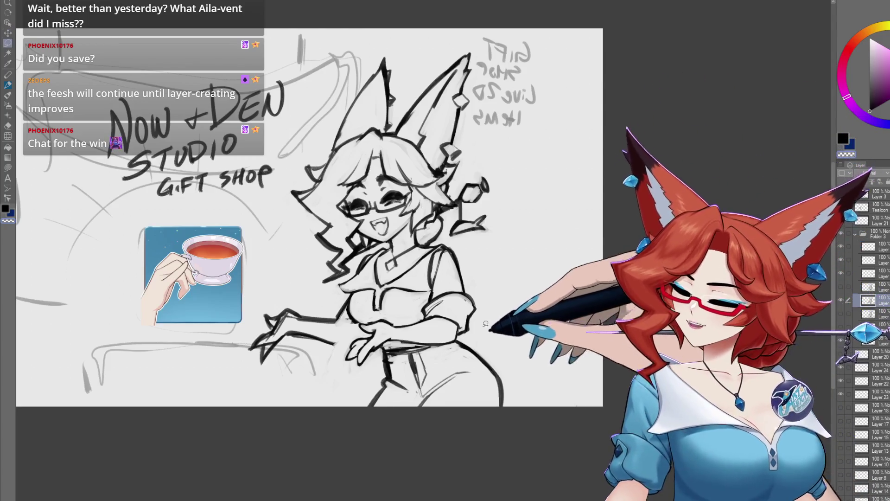
mouse_move(387, 344)
mouse_down()
mouse_move(357, 408)
mouse_move(534, 445)
mouse_move(514, 347)
mouse_up()
drag(509, 378, 499, 378)
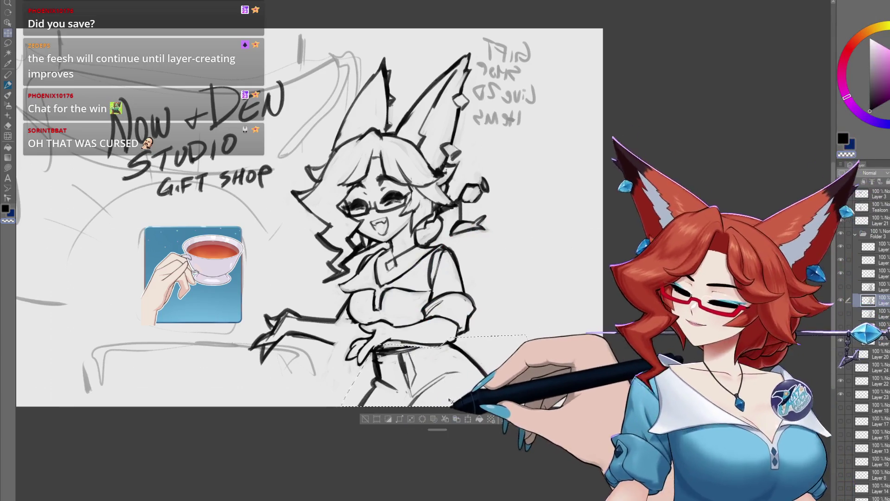
key(ctrl+d)
drag(471, 345, 489, 327)
scroll(489, 327, up, 3)
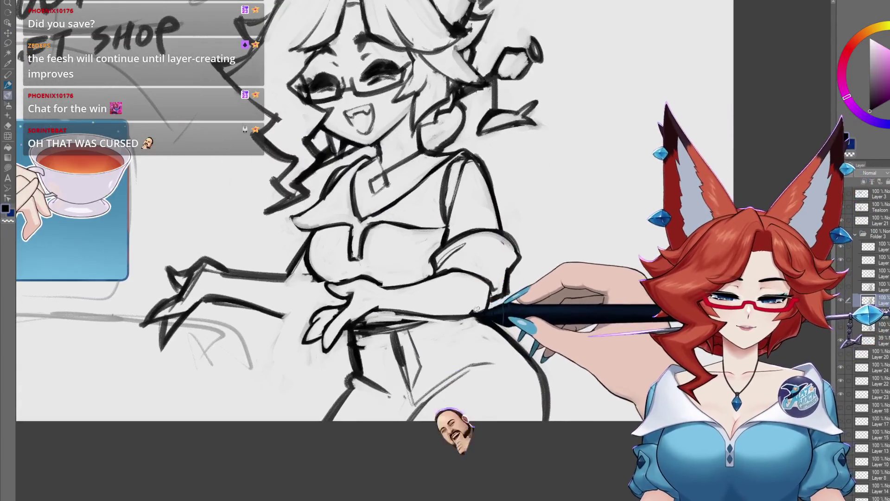
mouse_move(480, 307)
mouse_down()
mouse_move(470, 368)
mouse_move(467, 351)
mouse_move(487, 346)
mouse_up()
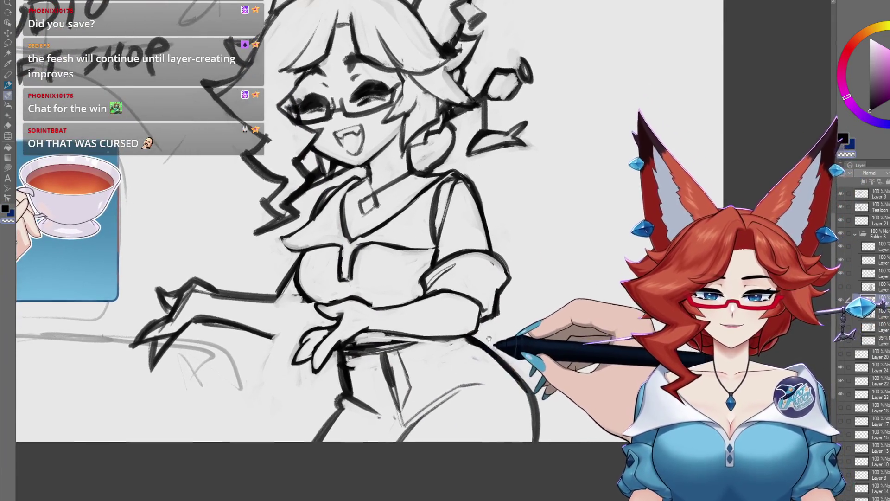
scroll(487, 347, down, 5)
scroll(515, 350, up, 2)
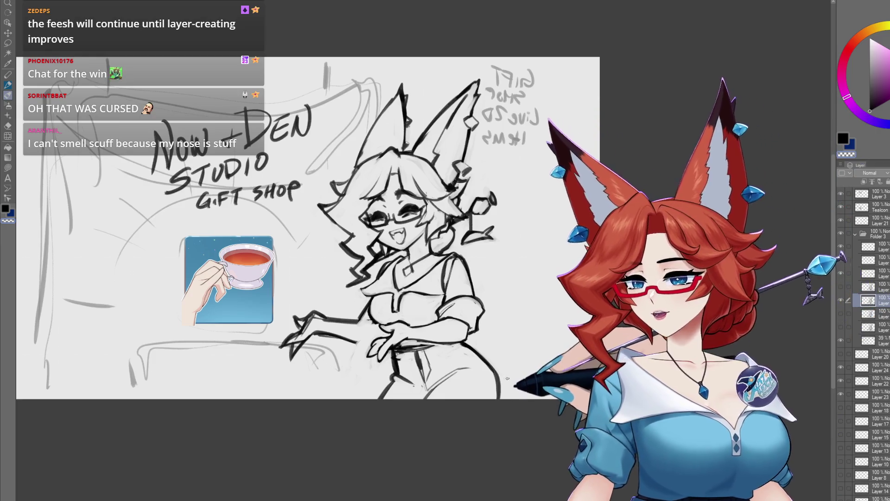
drag(473, 305, 484, 324)
scroll(484, 324, up, 1)
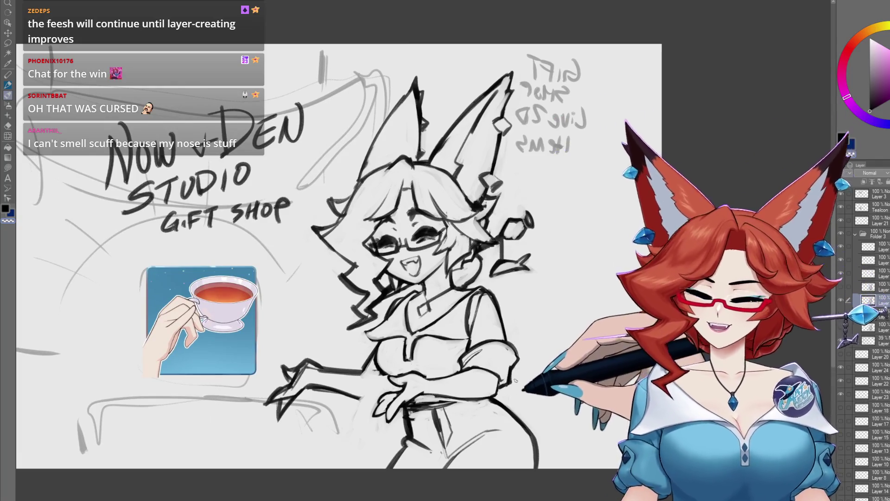
mouse_move(527, 449)
mouse_down()
mouse_move(420, 479)
mouse_move(633, 461)
mouse_move(592, 459)
mouse_up()
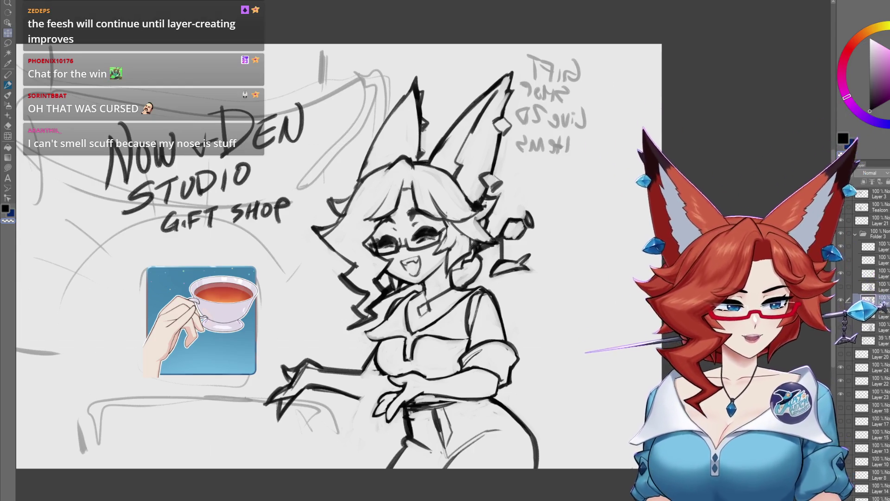
scroll(535, 329, up, 5)
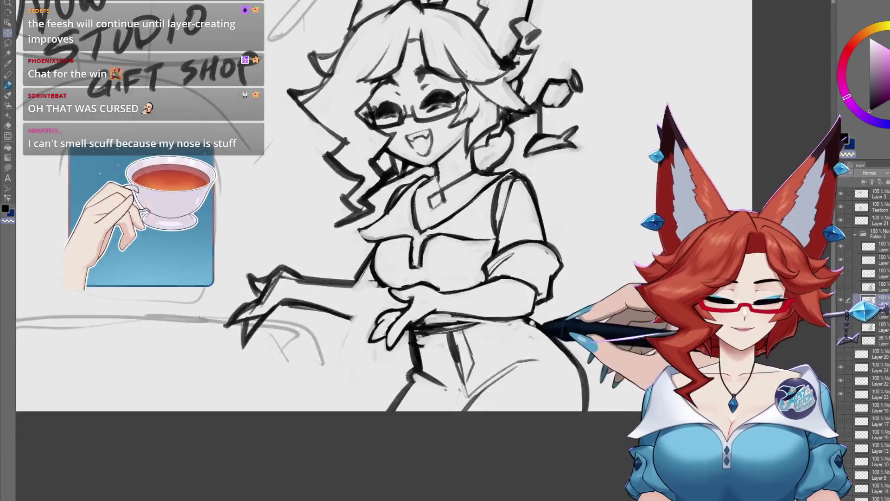
scroll(536, 329, up, 3)
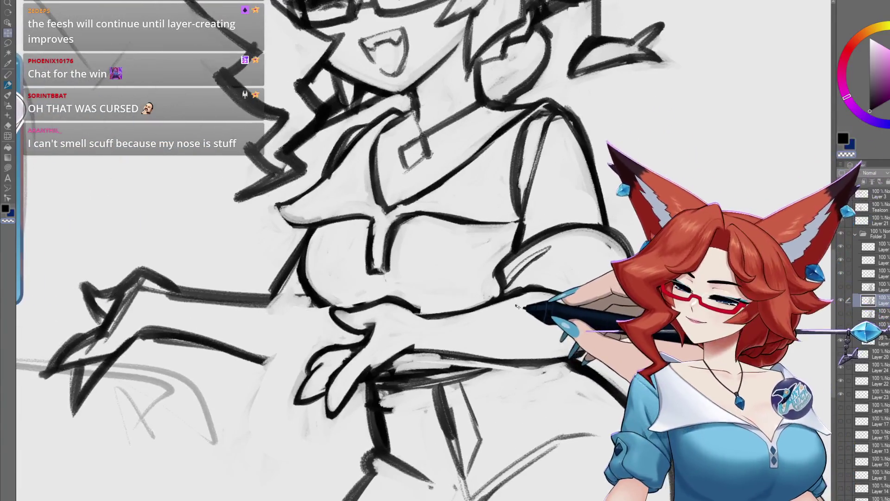
drag(517, 306, 549, 306)
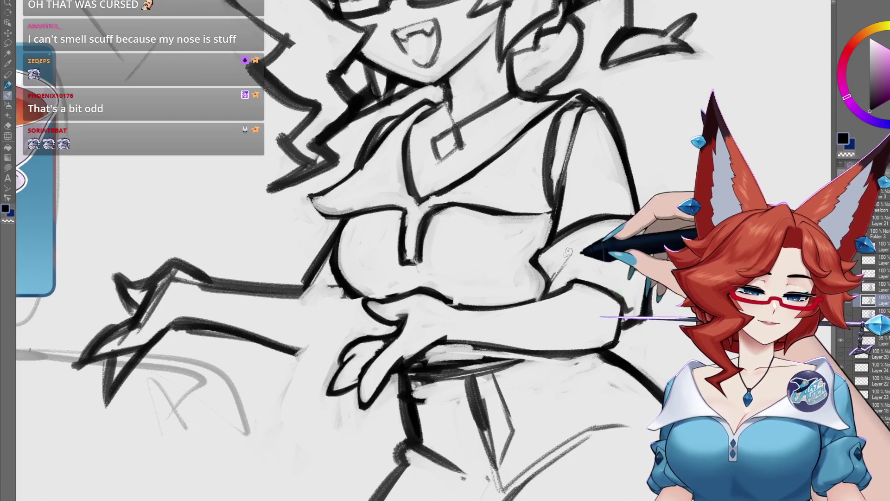
drag(629, 277, 647, 258)
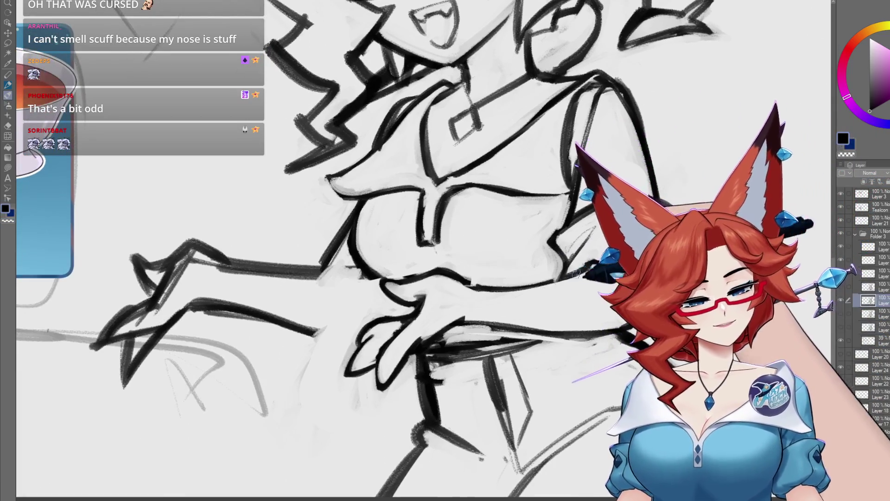
scroll(564, 279, down, 6)
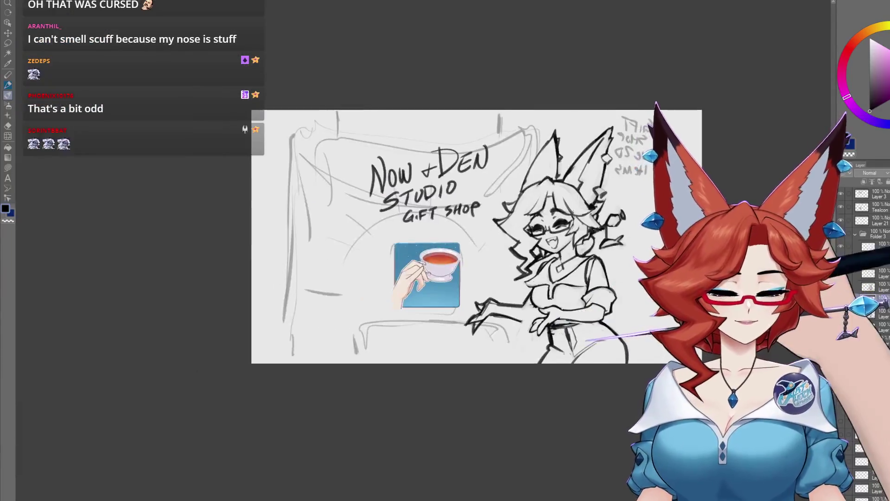
scroll(580, 313, up, 5)
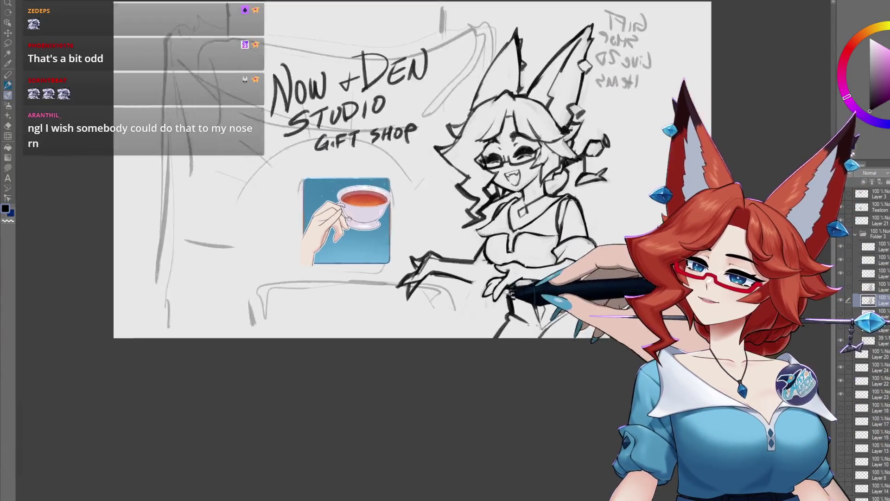
drag(552, 300, 548, 319)
scroll(548, 319, up, 3)
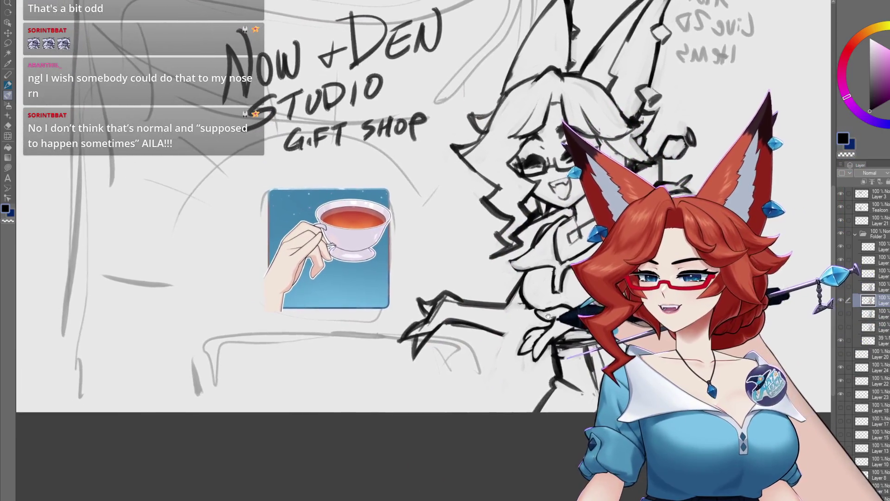
mouse_move(560, 323)
mouse_down()
mouse_move(641, 302)
mouse_move(354, 372)
mouse_up()
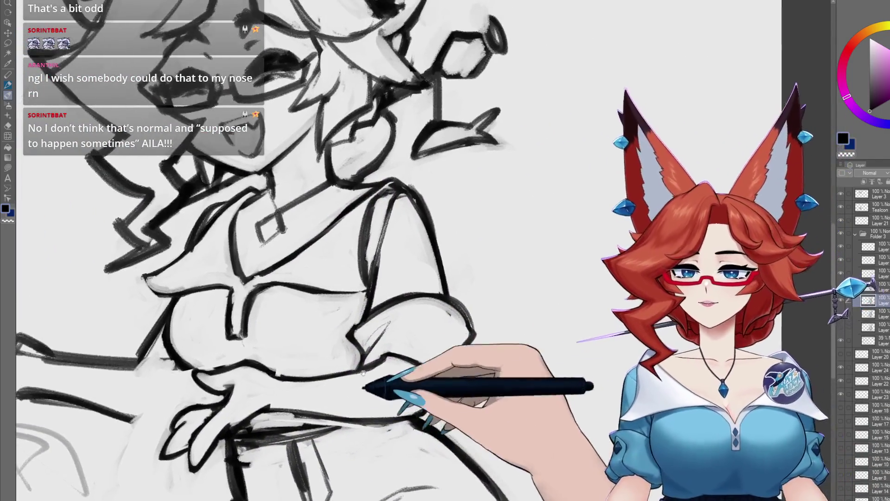
scroll(258, 346, up, 2)
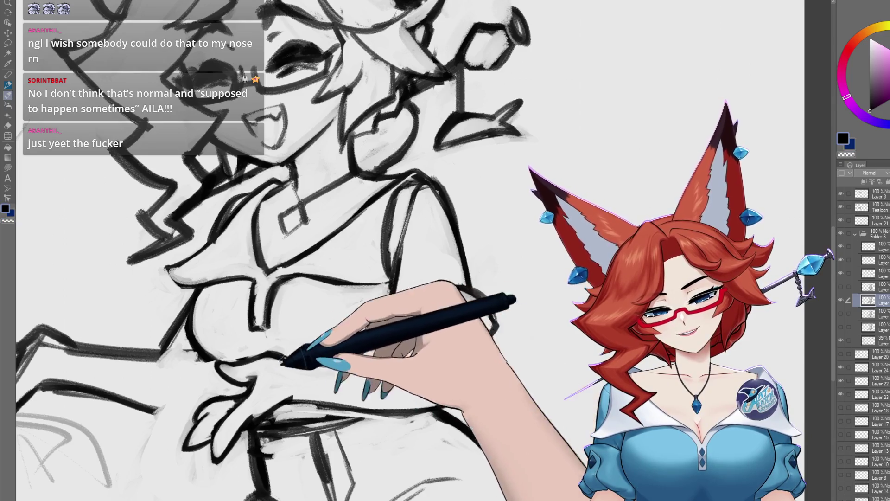
mouse_move(314, 364)
mouse_down()
mouse_move(355, 298)
mouse_move(383, 302)
mouse_up()
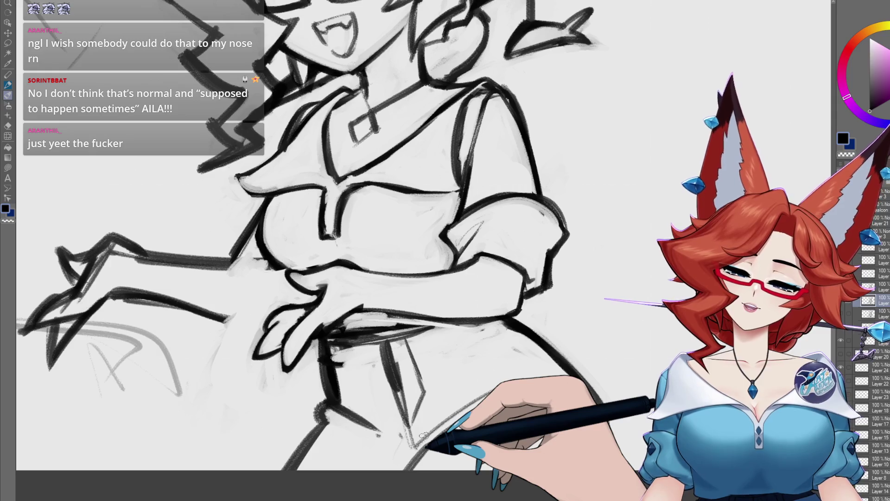
drag(451, 359, 442, 374)
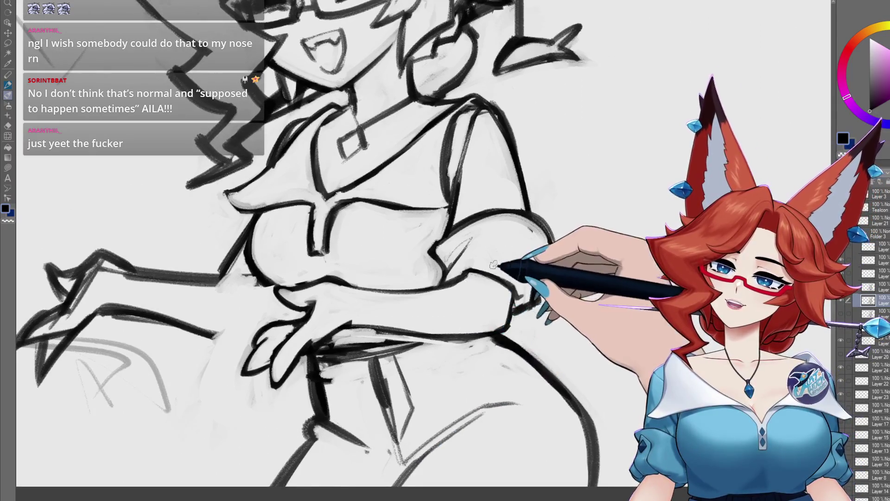
scroll(487, 371, up, 3)
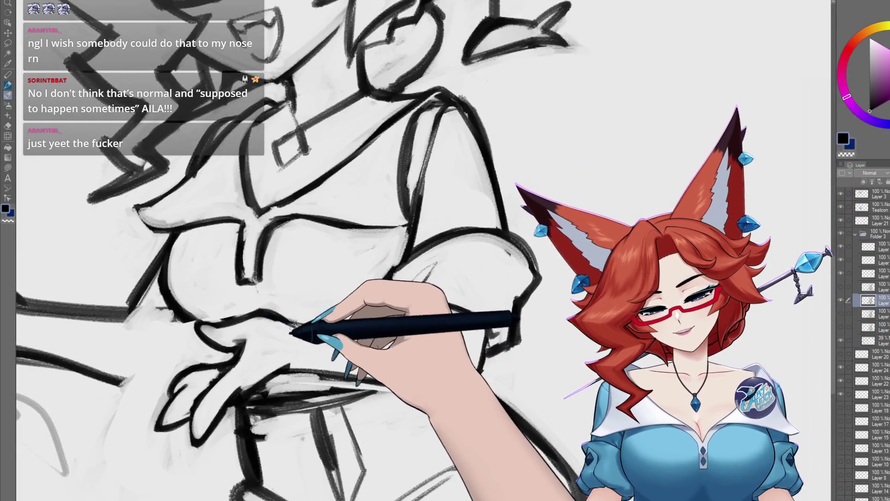
drag(288, 343, 289, 327)
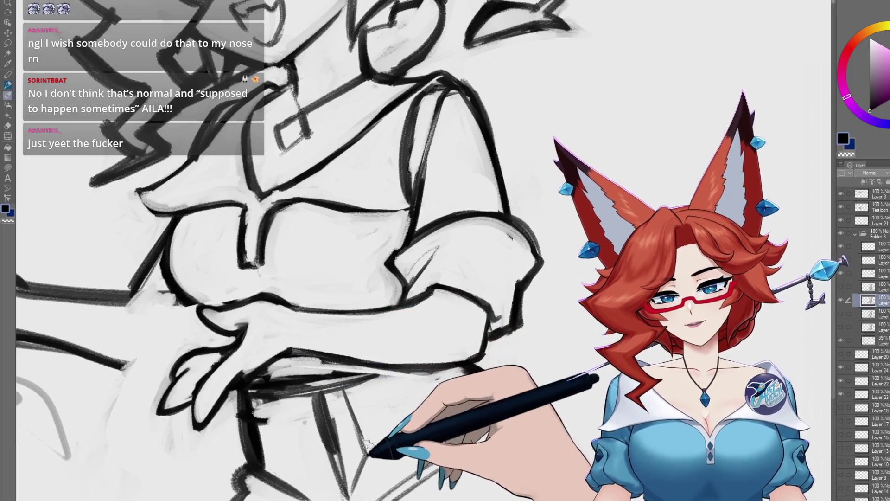
drag(388, 468, 499, 375)
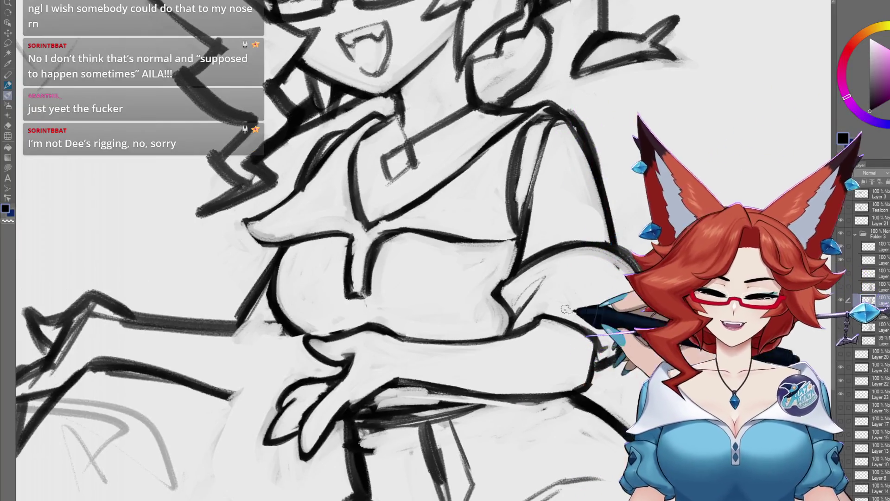
scroll(503, 348, down, 2)
drag(503, 348, 551, 344)
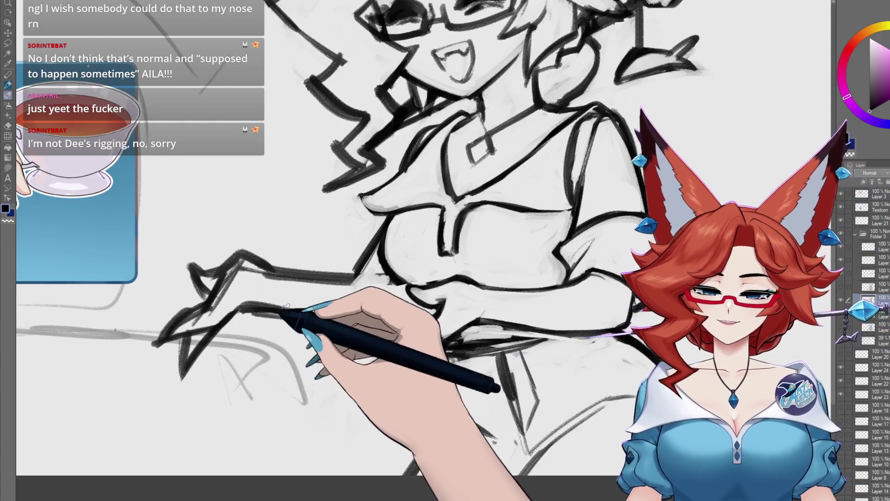
- Lasso the outstretched hand, nudge it about 35 px right, and deselect
drag(302, 352, 324, 355)
key(m)
mouse_move(293, 294)
mouse_down()
mouse_move(231, 219)
mouse_move(287, 302)
mouse_up()
key(k)
drag(222, 374, 237, 383)
key(ctrl+d)
mouse_move(467, 368)
mouse_down()
mouse_move(440, 373)
mouse_move(424, 396)
mouse_up()
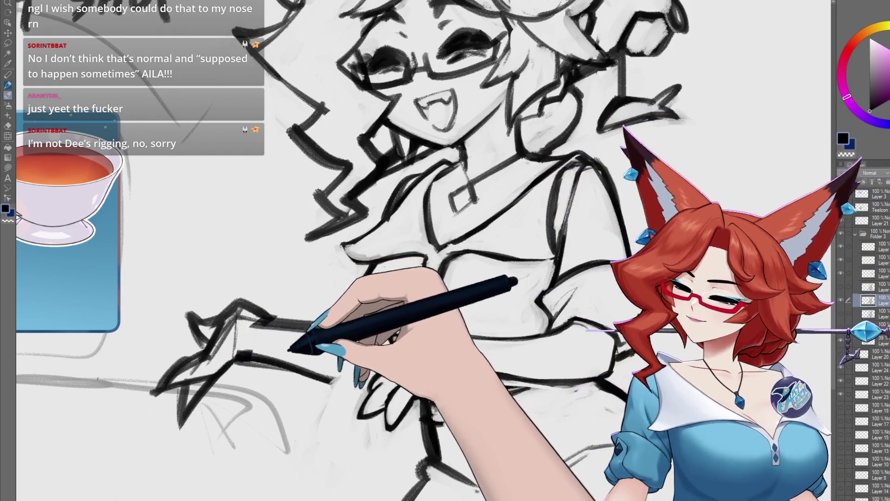
drag(278, 338, 253, 324)
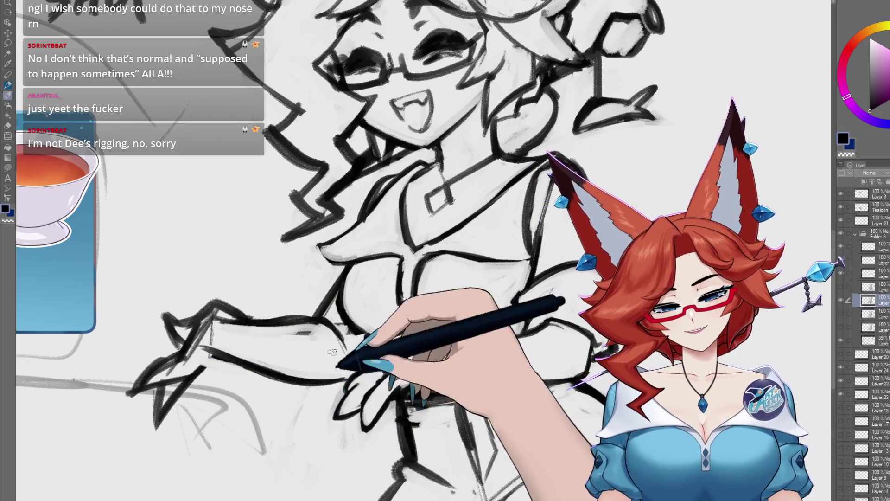
mouse_move(361, 364)
mouse_down()
mouse_move(472, 288)
mouse_move(464, 324)
mouse_up()
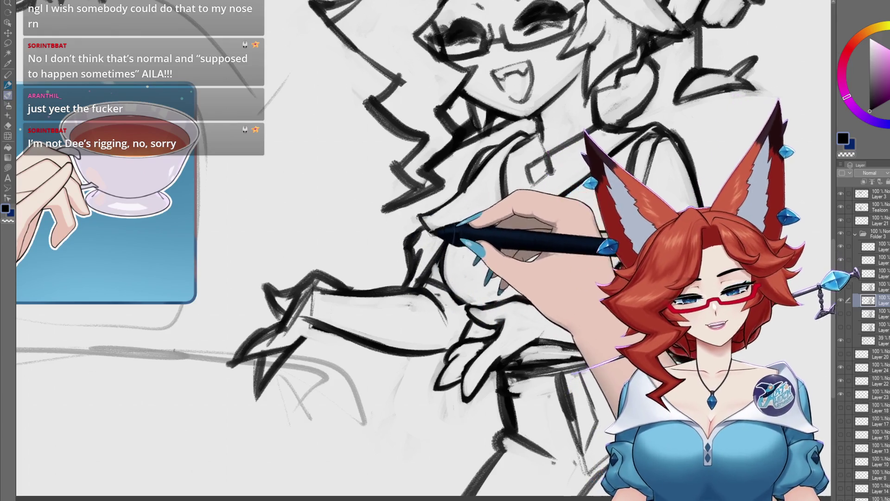
scroll(501, 238, down, 5)
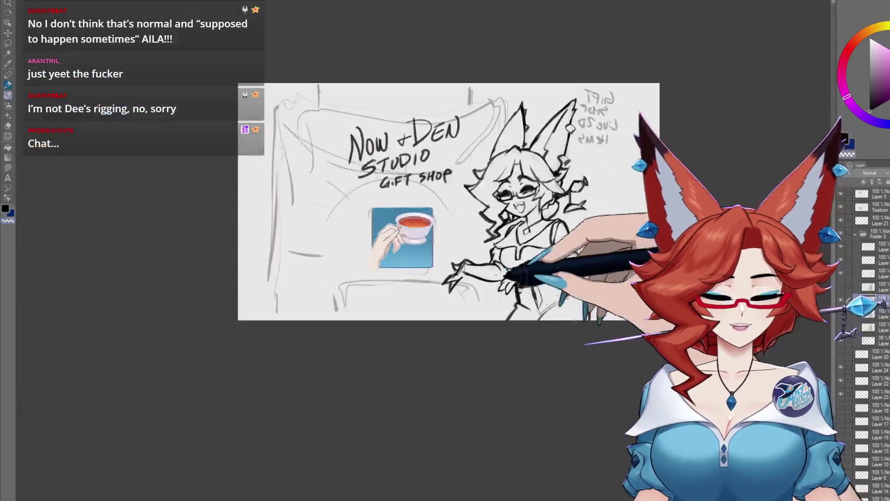
- Lightly go over the outstretched arm with faint pencil strokes
scroll(534, 283, up, 6)
drag(541, 283, 383, 315)
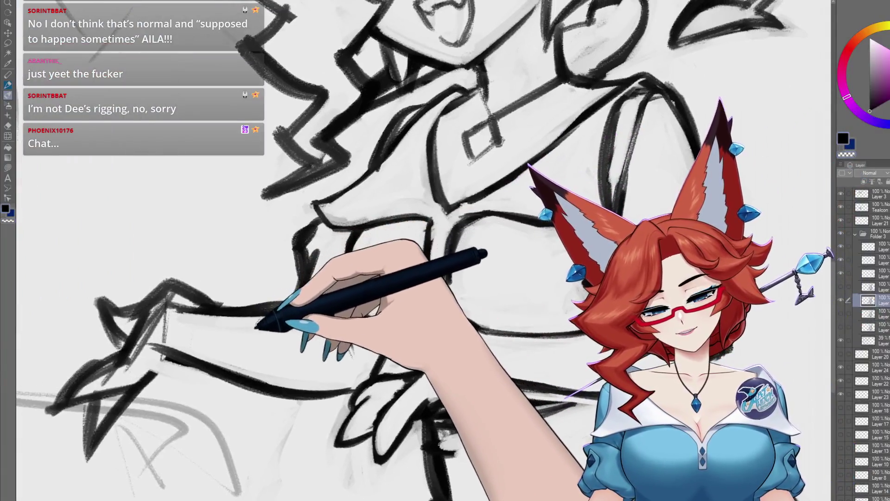
mouse_move(256, 327)
mouse_down()
mouse_move(301, 298)
mouse_move(254, 370)
mouse_move(314, 301)
mouse_move(351, 338)
mouse_move(342, 299)
mouse_move(467, 328)
mouse_move(485, 250)
mouse_up()
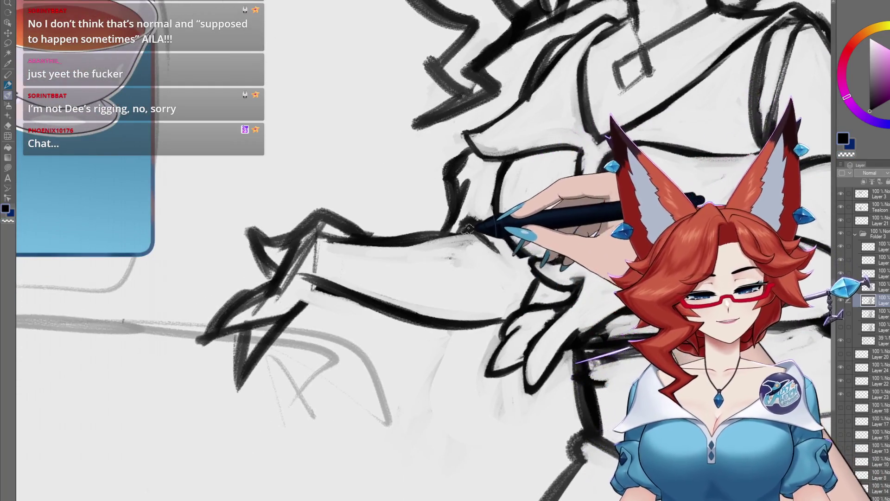
drag(404, 242, 378, 290)
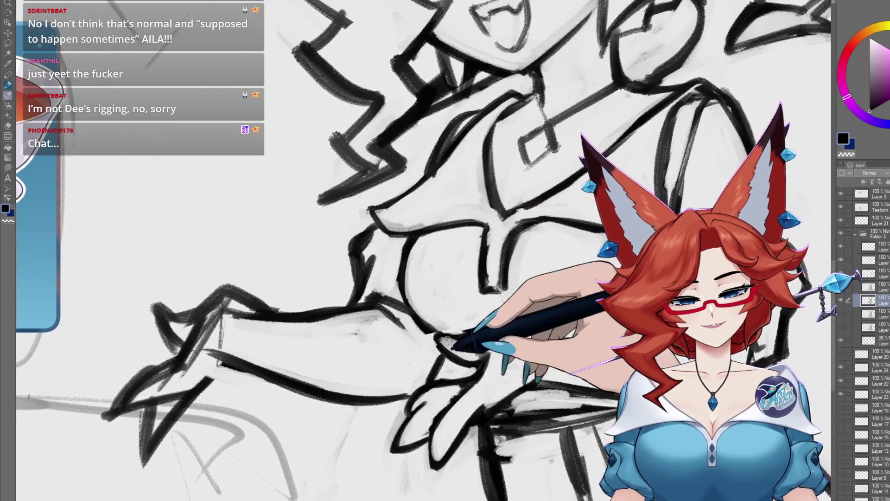
scroll(430, 335, down, 6)
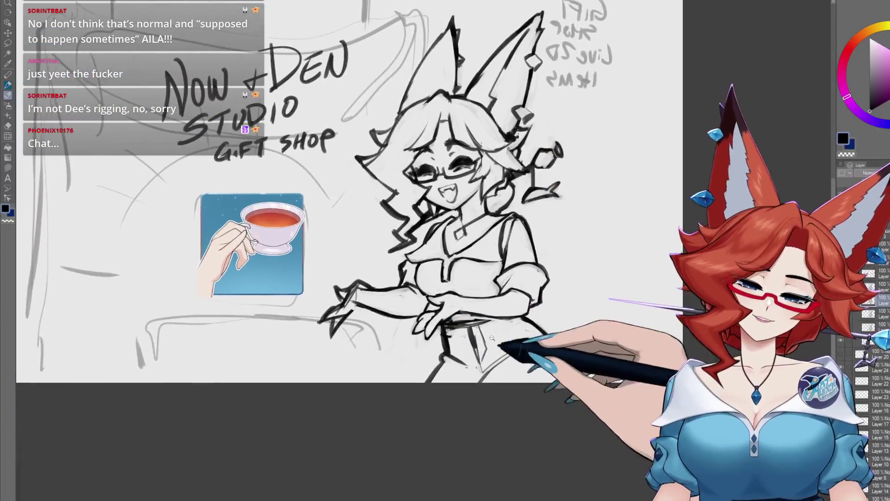
scroll(502, 310, up, 5)
scroll(449, 301, up, 2)
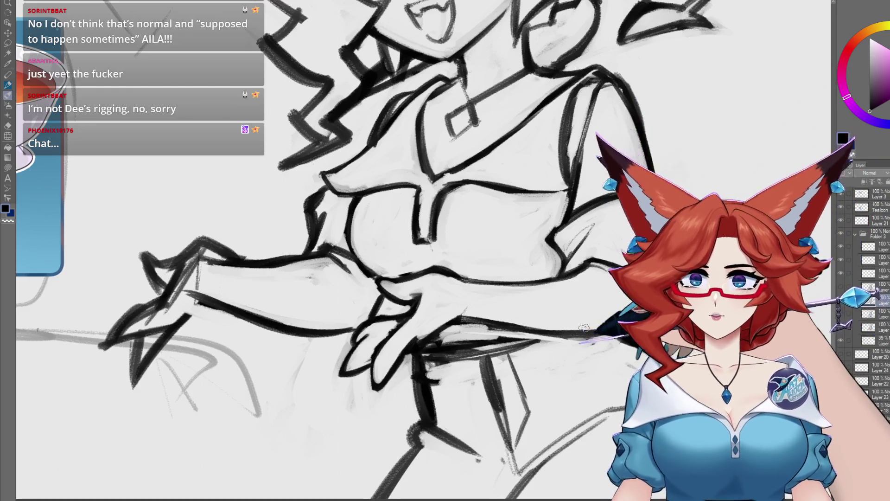
drag(281, 313, 490, 319)
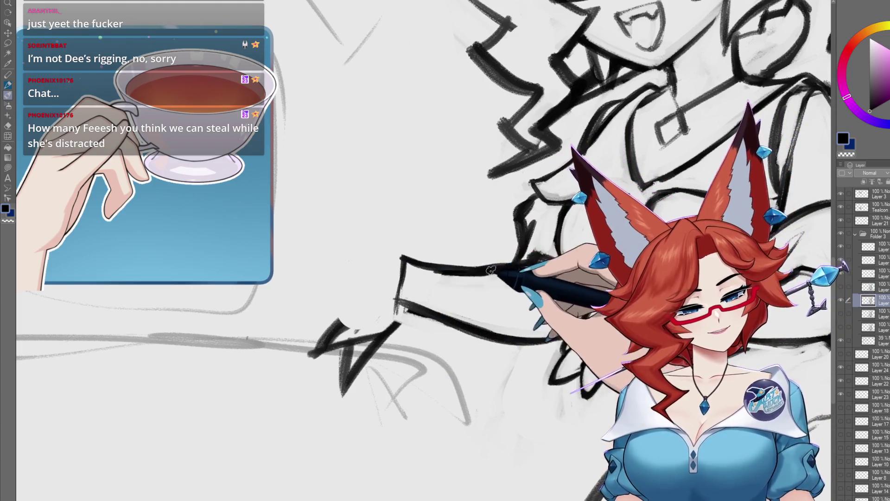
- Sketch an open hand at the end of the outstretched arm, closing its lower edge
mouse_move(386, 277)
mouse_down()
mouse_move(378, 318)
mouse_move(318, 265)
mouse_move(397, 254)
mouse_move(351, 243)
mouse_move(358, 253)
mouse_move(349, 238)
mouse_move(362, 285)
mouse_move(367, 235)
mouse_move(403, 245)
mouse_move(376, 317)
mouse_up()
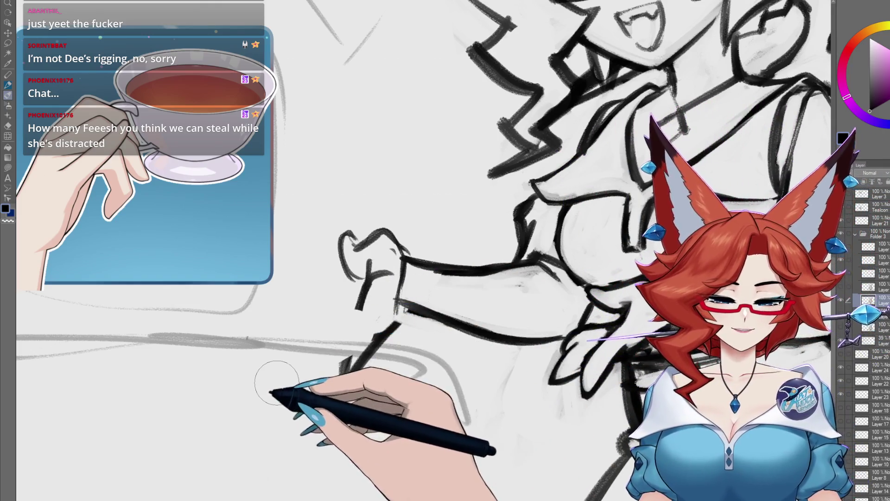
drag(356, 319, 297, 369)
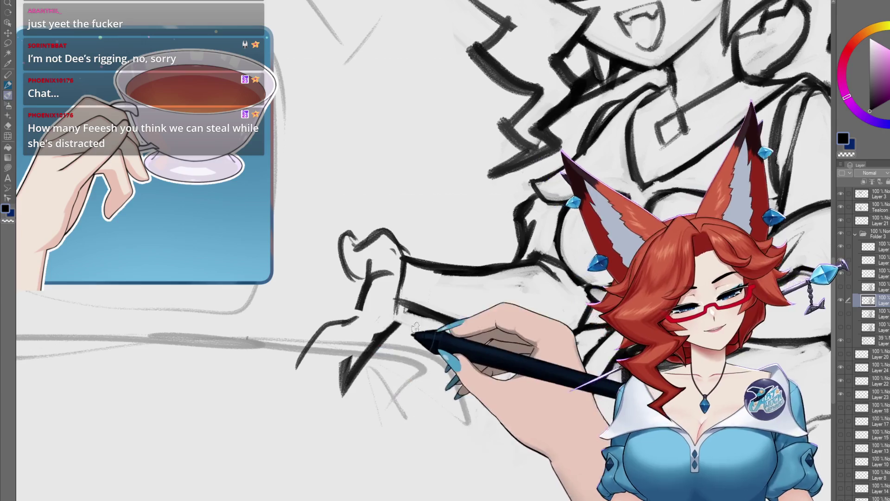
mouse_move(342, 338)
mouse_down()
mouse_move(318, 370)
mouse_move(302, 357)
mouse_up()
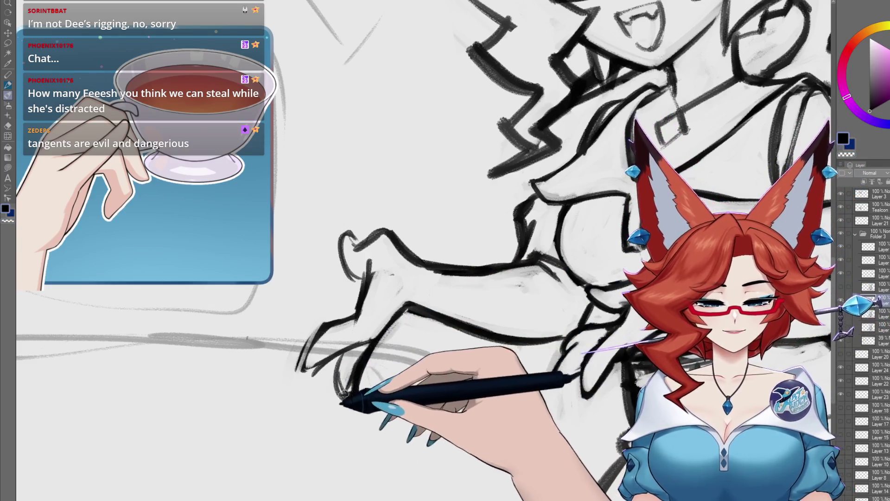
- Loosely lasso around the newly sketched hand
drag(454, 414, 444, 403)
scroll(444, 403, down, 5)
scroll(422, 333, up, 5)
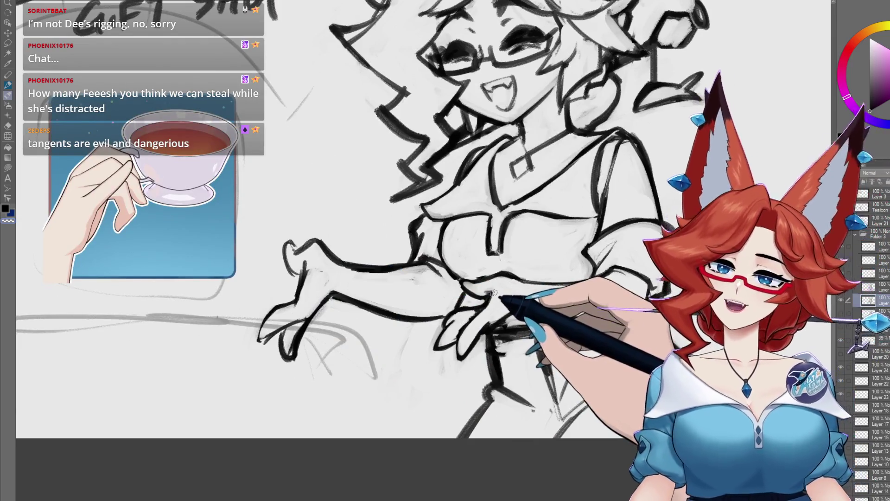
drag(436, 322, 461, 344)
drag(371, 354, 337, 339)
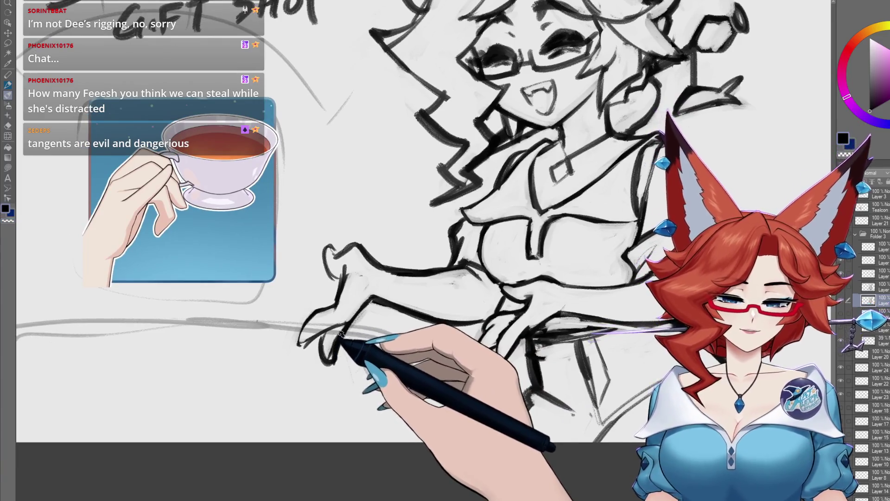
drag(315, 308, 343, 306)
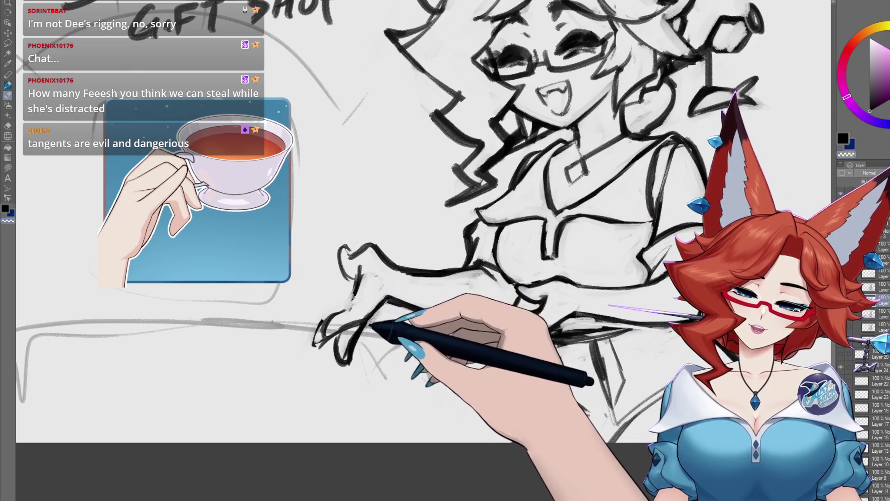
mouse_move(378, 315)
mouse_down()
mouse_move(348, 403)
mouse_move(357, 332)
mouse_up()
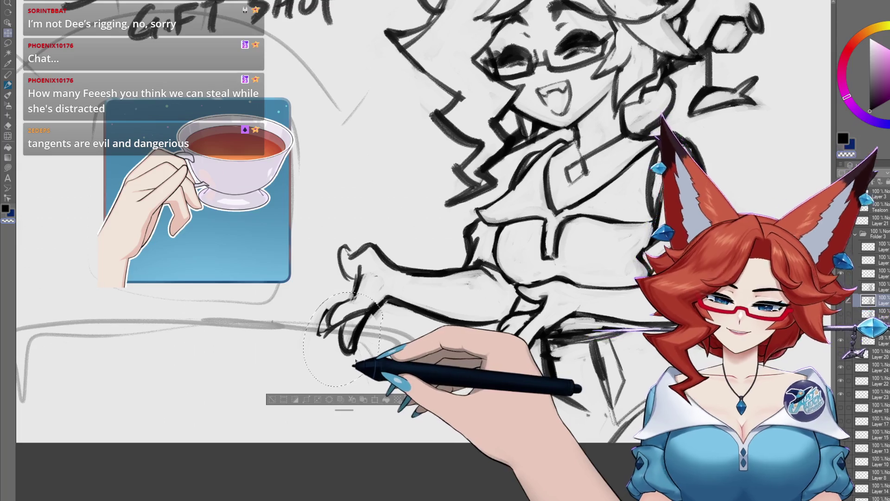
- Move the sketched hand slightly down and right, deselect, and zoom out to check the whole sketch
key(b)
scroll(371, 320, up, 2)
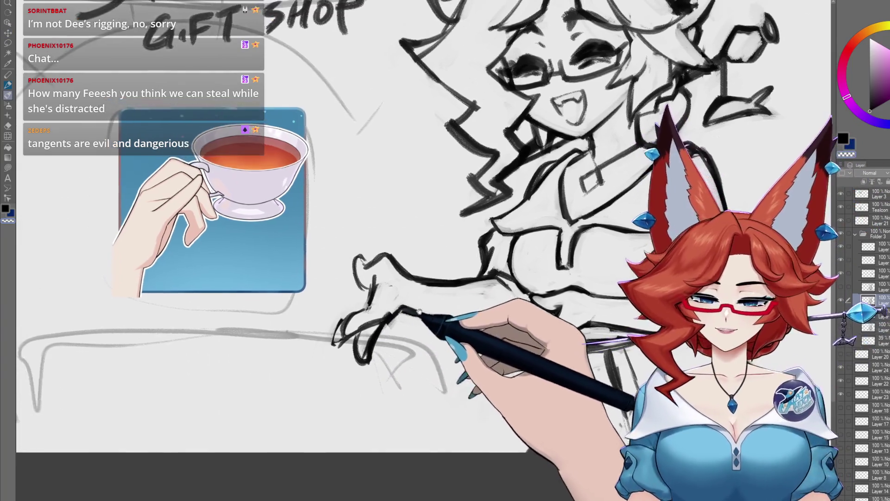
mouse_move(392, 276)
mouse_down()
mouse_move(354, 318)
mouse_move(411, 265)
mouse_up()
drag(376, 300, 412, 304)
key(ctrl+d)
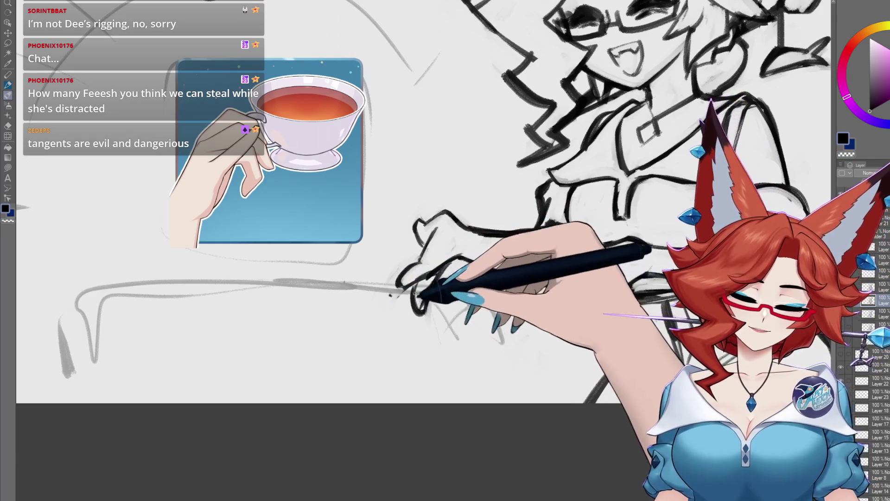
key(ctrl+minus)
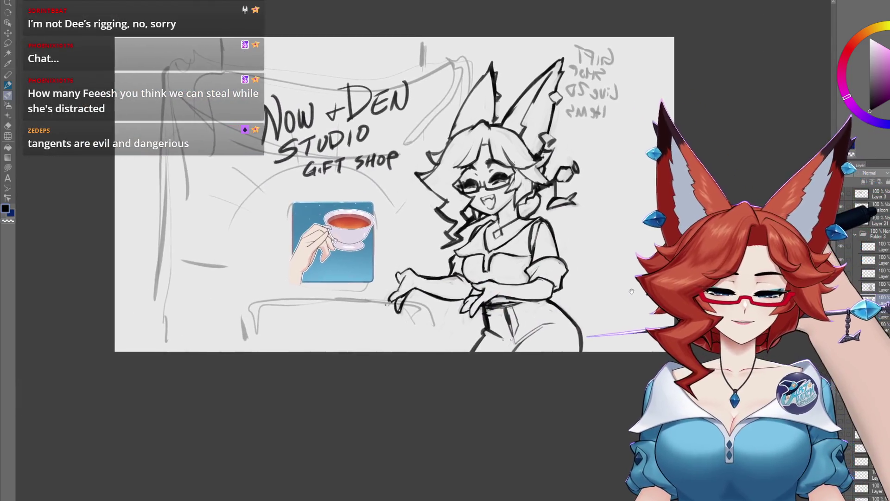
drag(629, 292, 597, 319)
scroll(580, 320, up, 2)
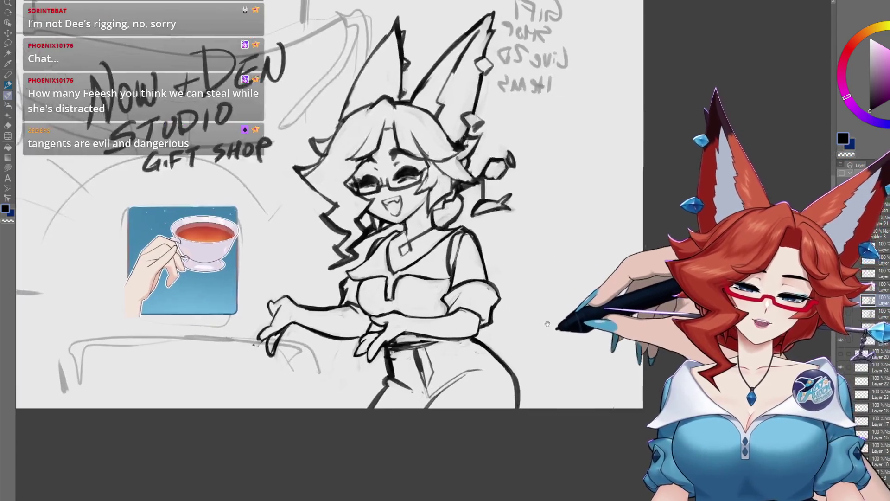
scroll(549, 322, up, 2)
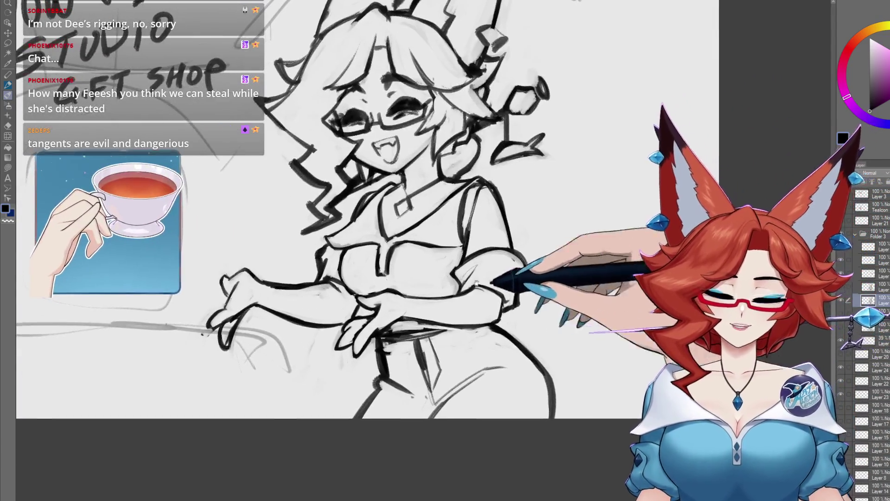
scroll(382, 279, up, 3)
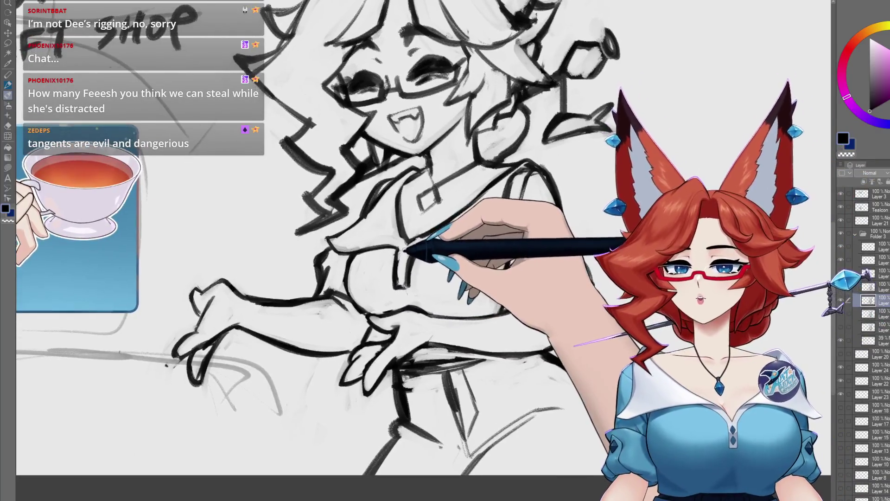
scroll(416, 242, up, 2)
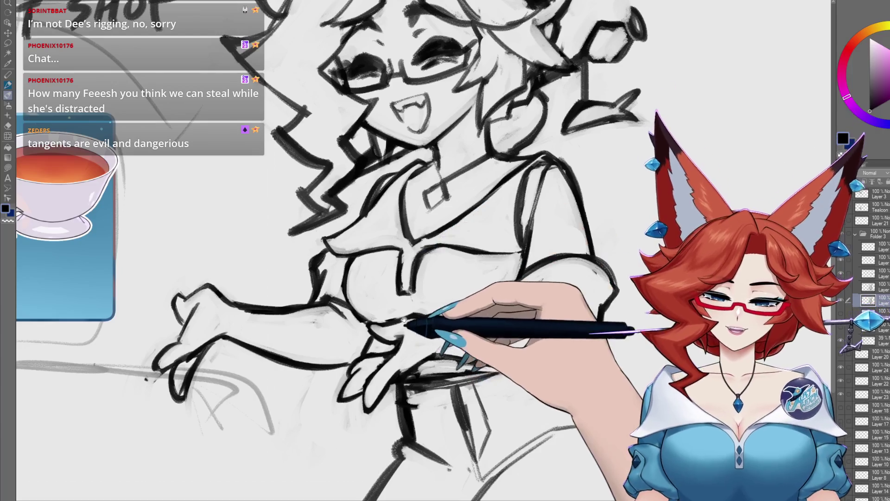
scroll(413, 278, up, 2)
scroll(418, 300, down, 2)
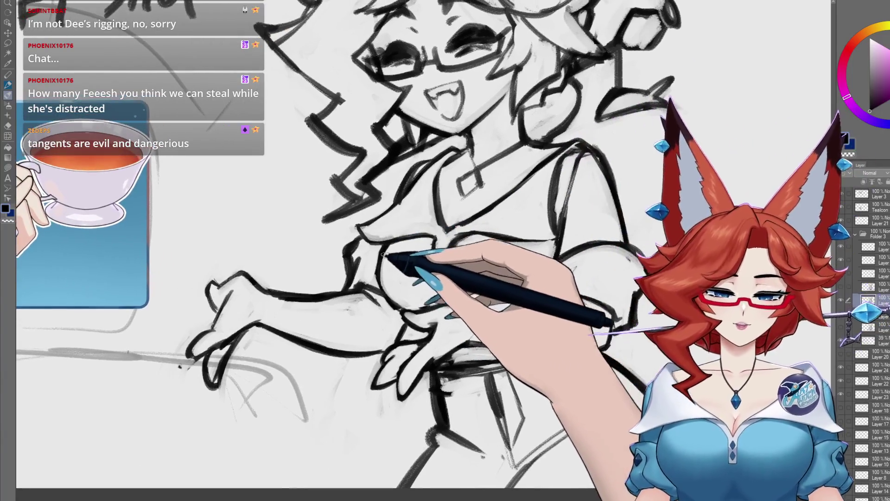
scroll(388, 226, down, 1)
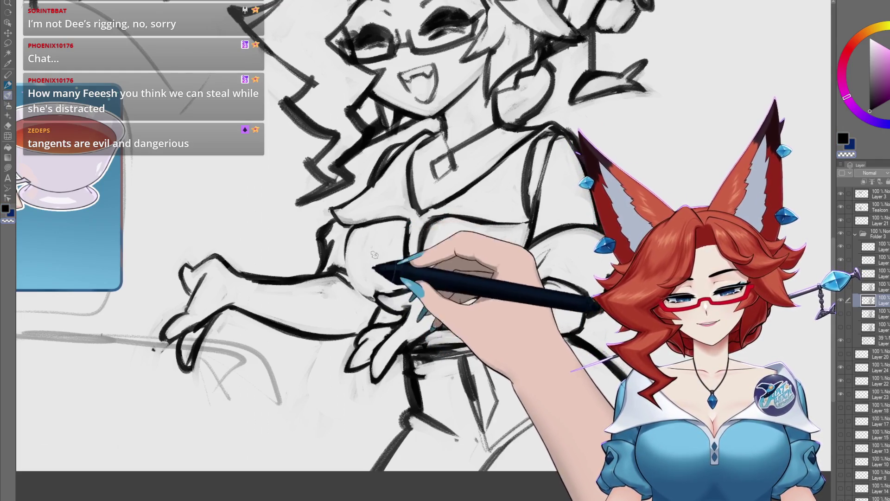
drag(395, 269, 429, 259)
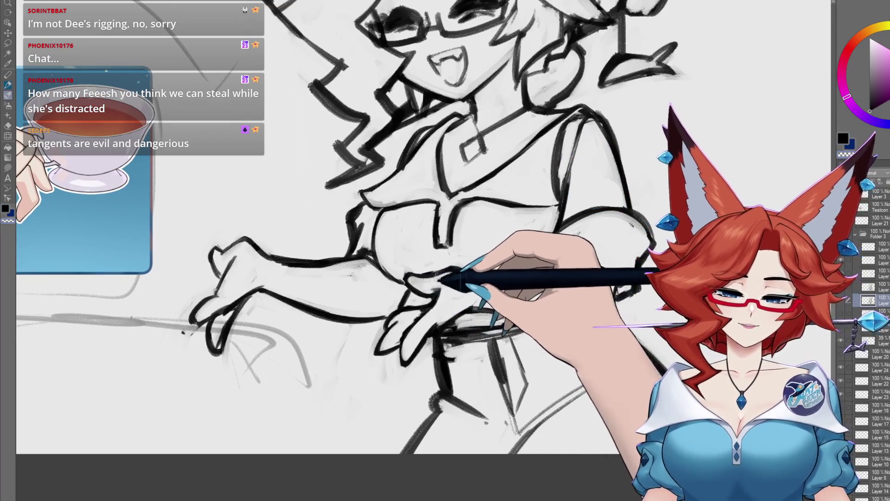
drag(406, 268, 294, 324)
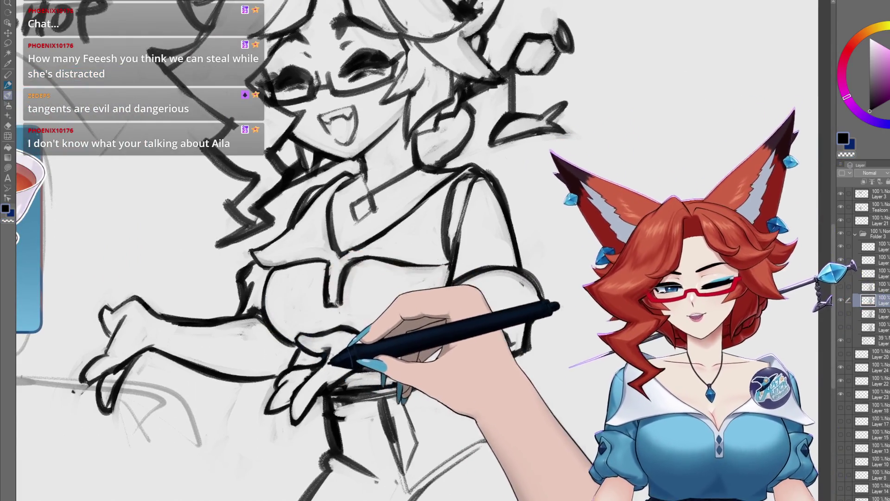
drag(408, 342, 451, 301)
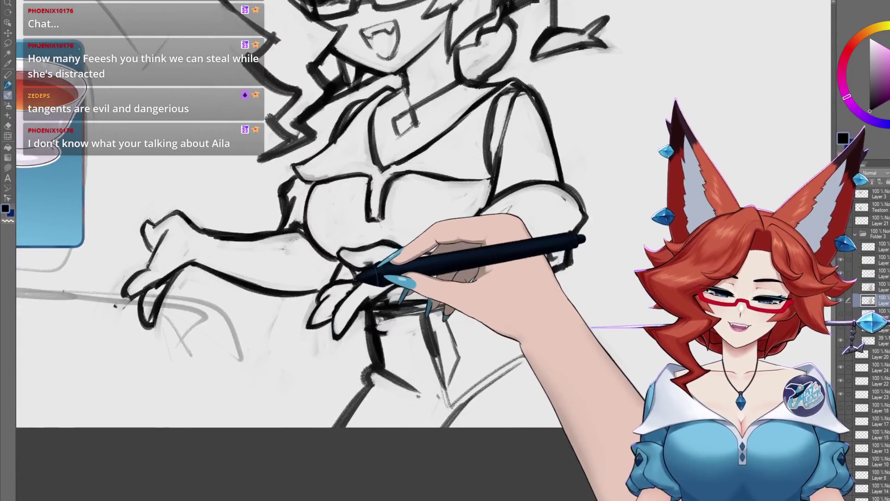
mouse_move(379, 295)
mouse_down()
mouse_move(435, 225)
mouse_move(458, 249)
mouse_move(452, 258)
mouse_up()
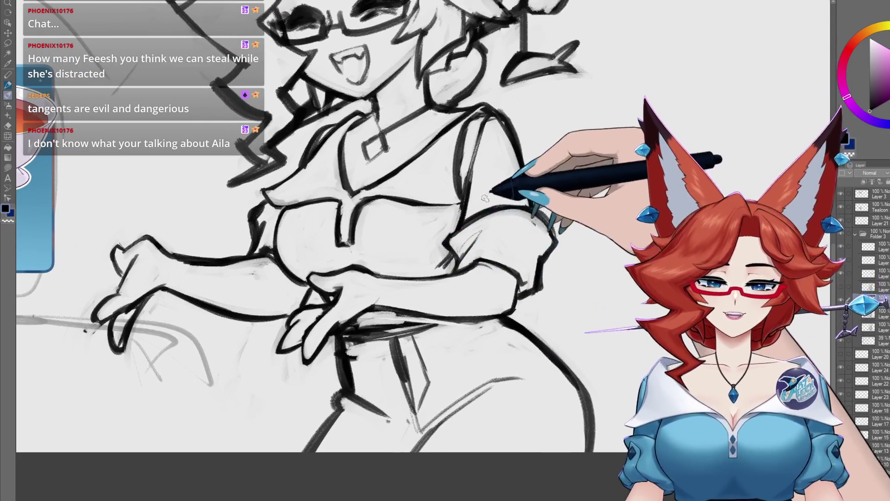
scroll(459, 291, down, 5)
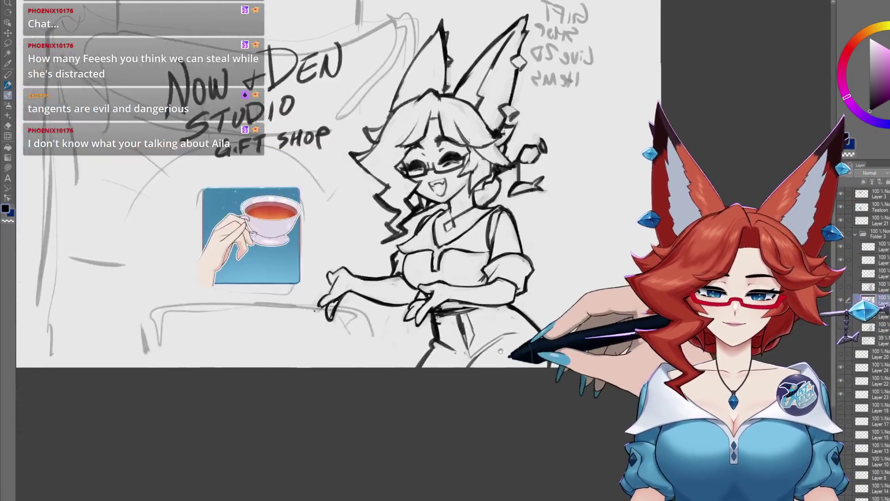
drag(501, 352, 541, 338)
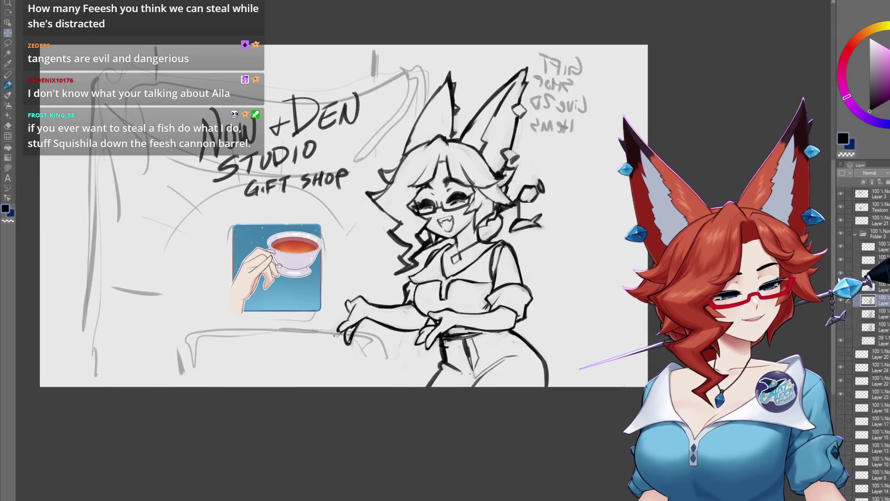
- Show the smiling face-with-glasses layer and lasso around the girl's lower body
click(842, 260)
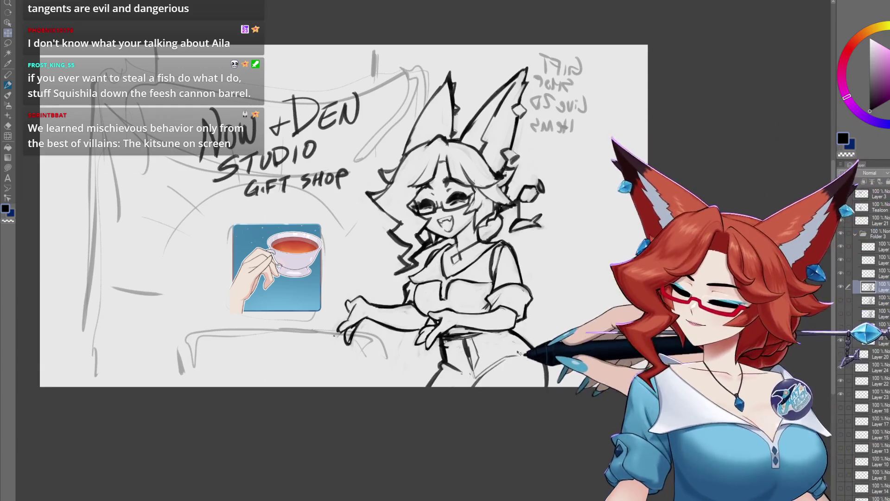
key(m)
drag(582, 335, 503, 379)
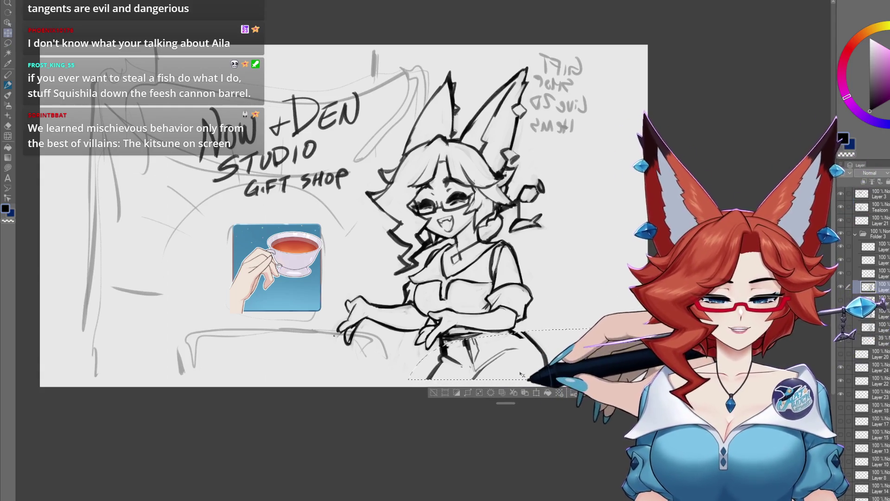
scroll(521, 374, up, 4)
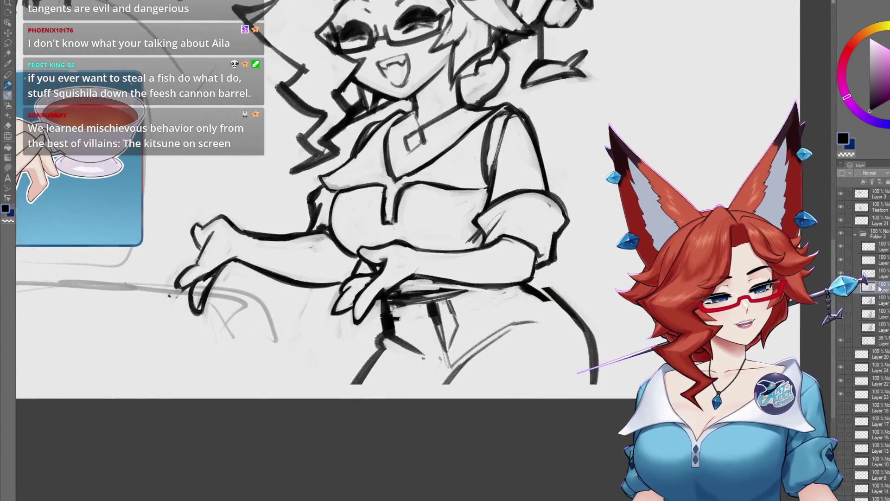
- Redraw a line along the outstretched arm and sketch the hand resting at the waist
drag(525, 326, 451, 314)
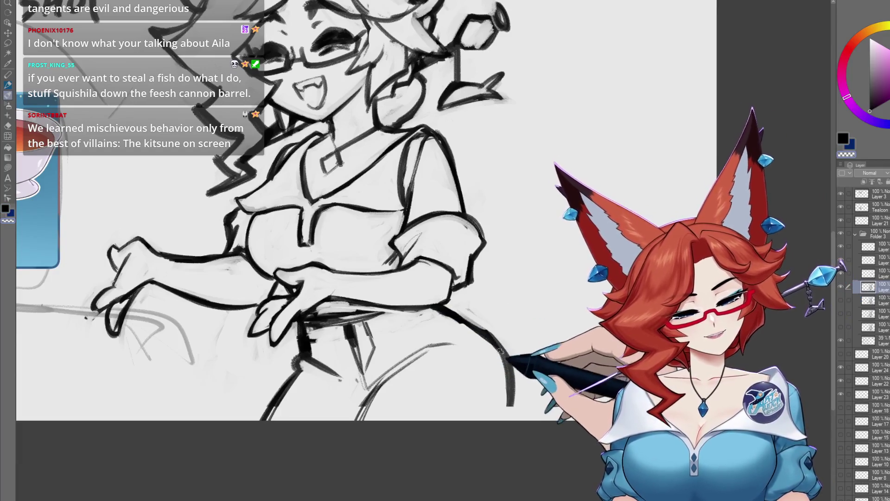
drag(489, 337, 588, 299)
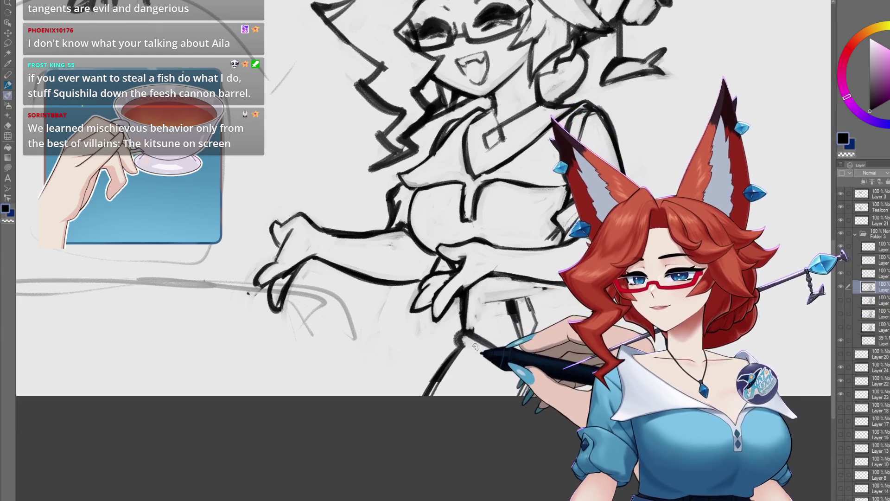
drag(504, 305, 499, 302)
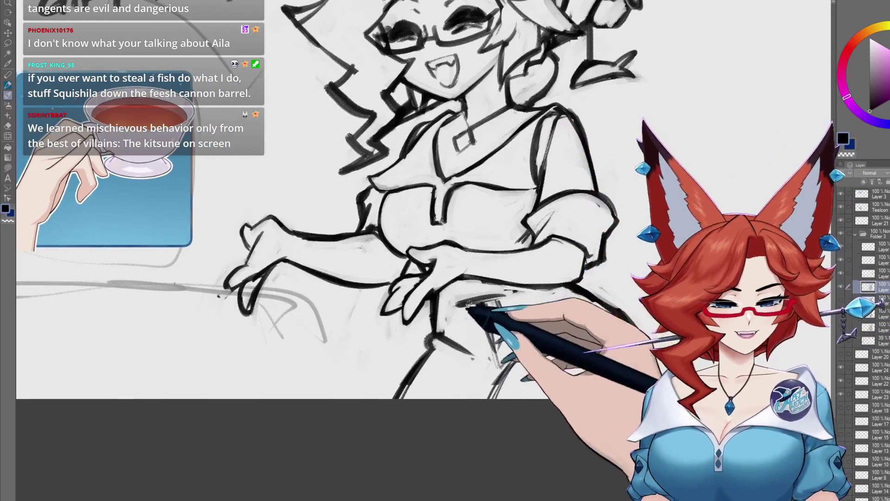
drag(564, 291, 455, 296)
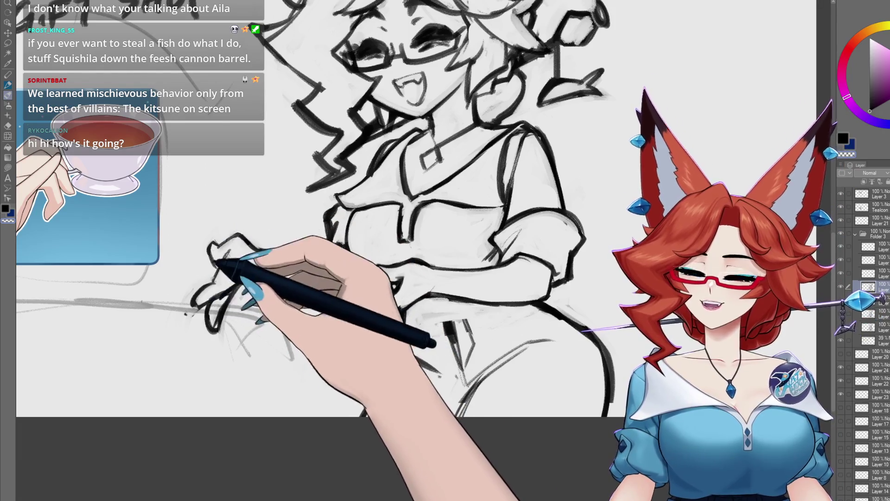
drag(199, 267, 284, 296)
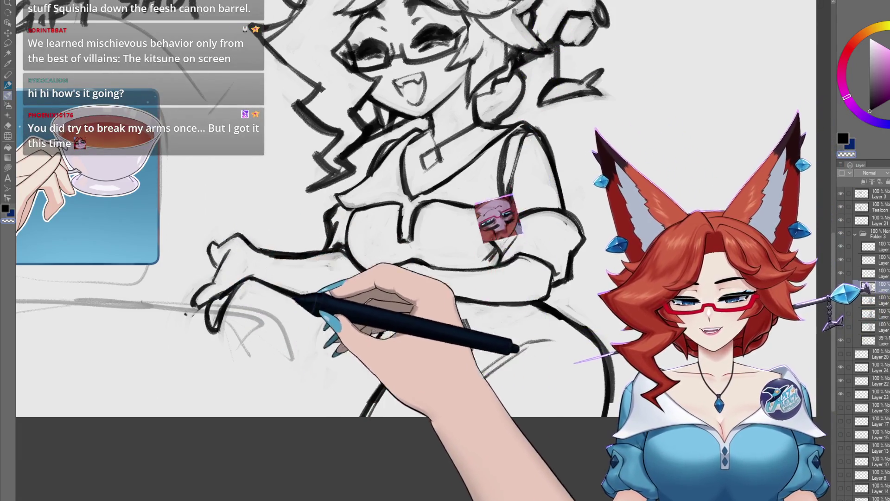
mouse_move(417, 294)
mouse_down()
mouse_move(433, 294)
mouse_move(404, 287)
mouse_move(433, 314)
mouse_move(438, 346)
mouse_up()
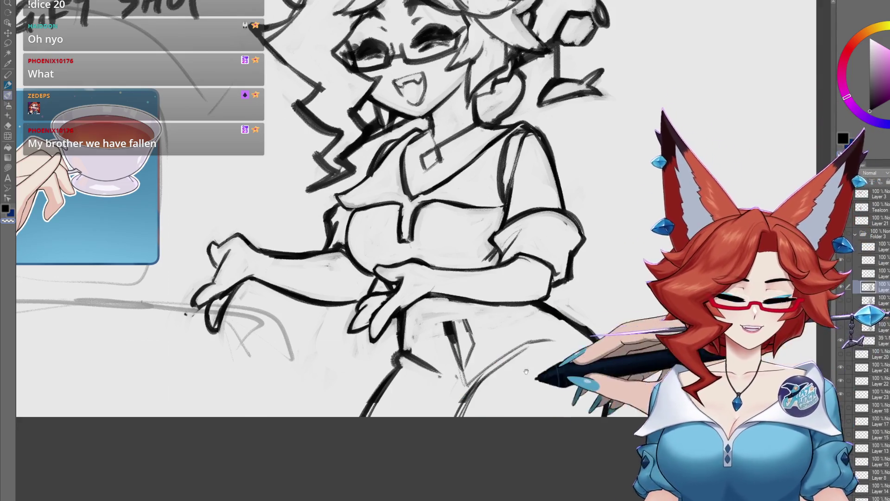
drag(475, 407, 437, 387)
scroll(437, 386, down, 5)
scroll(441, 413, up, 7)
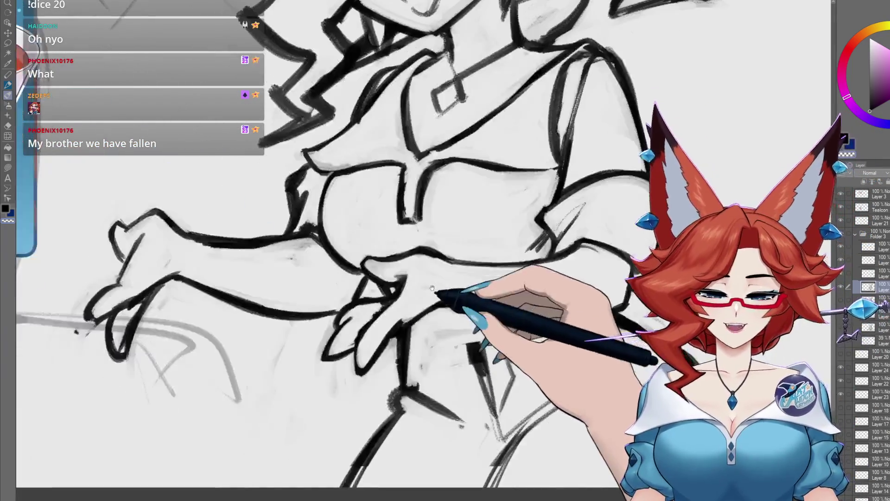
scroll(442, 320, up, 2)
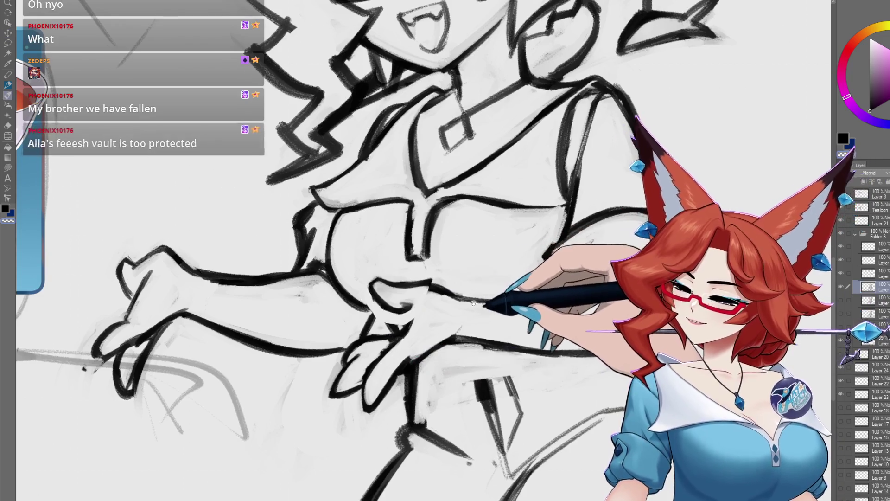
drag(493, 280, 437, 294)
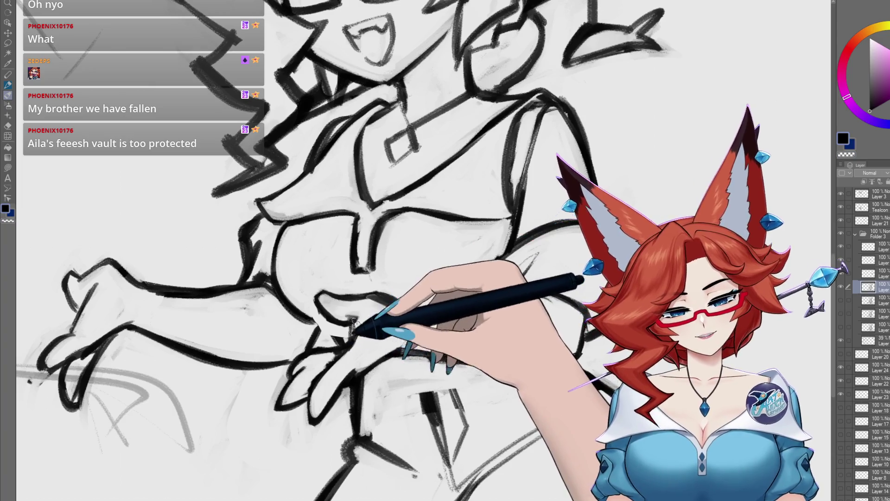
drag(354, 311, 358, 314)
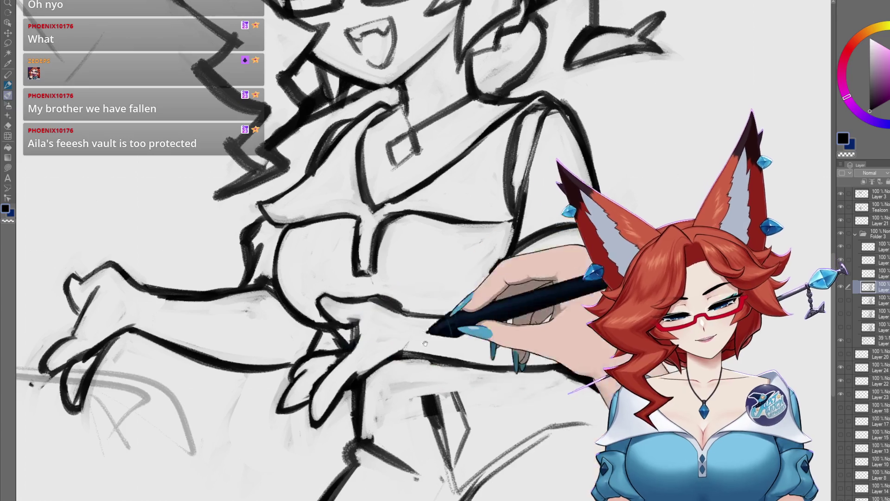
scroll(353, 334, down, 4)
scroll(518, 343, up, 5)
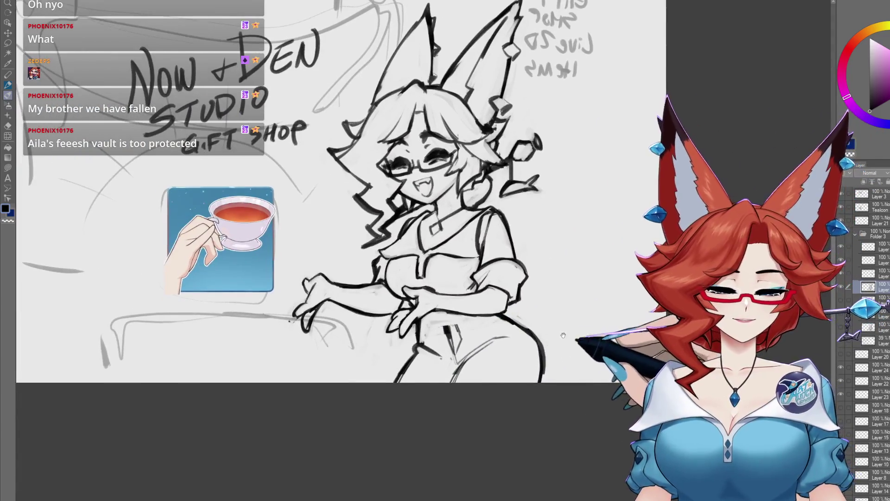
- Lasso the girl's lower body, nudge it slightly down and left, then deselect
scroll(554, 338, down, 4)
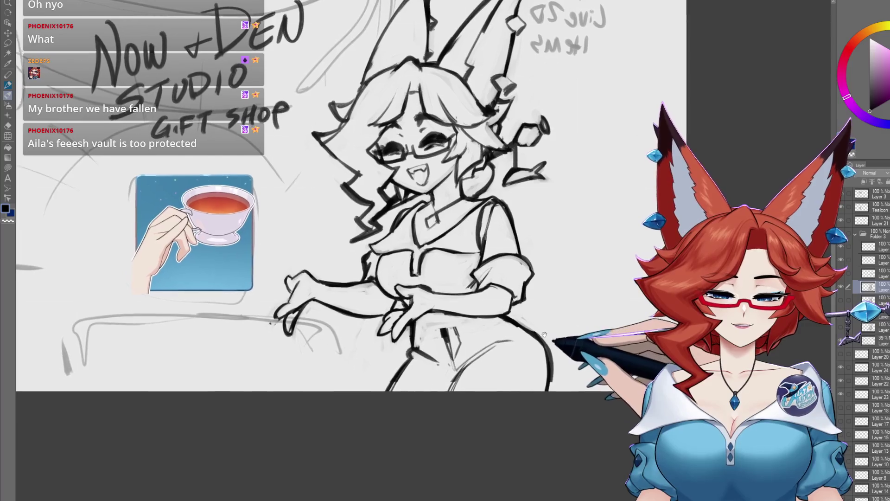
scroll(552, 320, up, 5)
key(m)
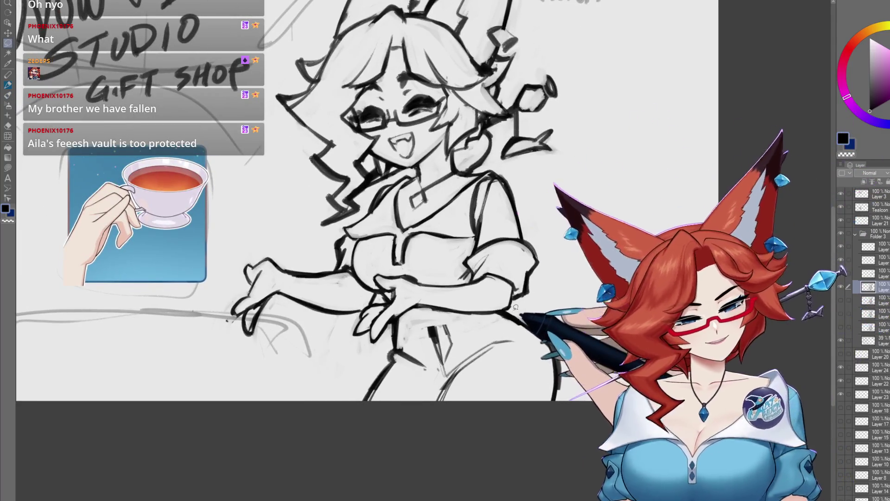
mouse_move(427, 316)
mouse_down()
mouse_move(341, 441)
mouse_move(616, 320)
mouse_up()
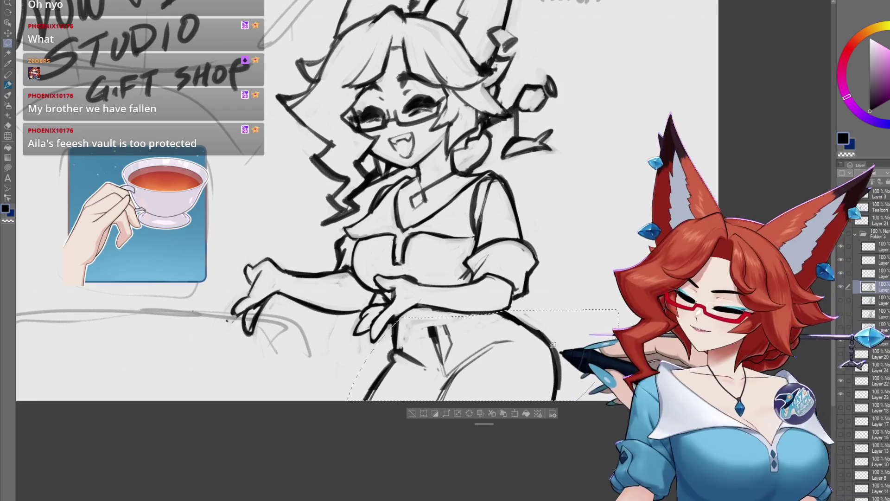
drag(548, 368, 534, 376)
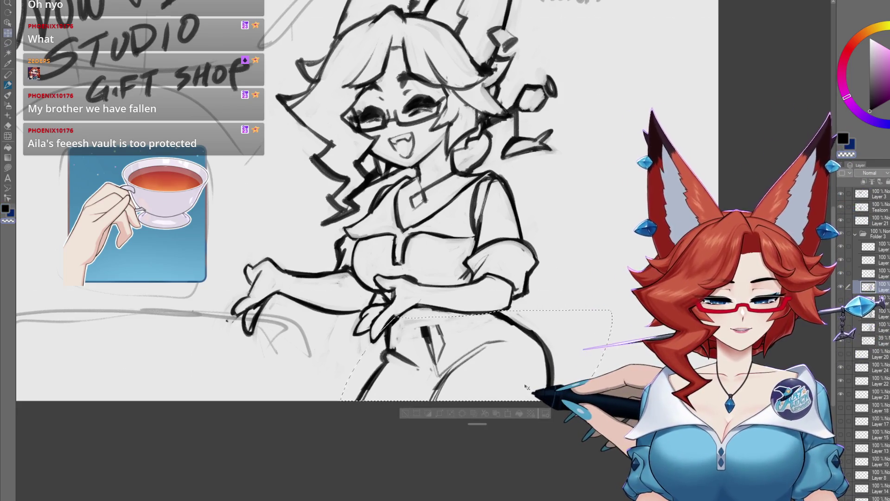
key(ctrl+d)
- With the pen, draw a short new stroke at the girl's belt
key(p)
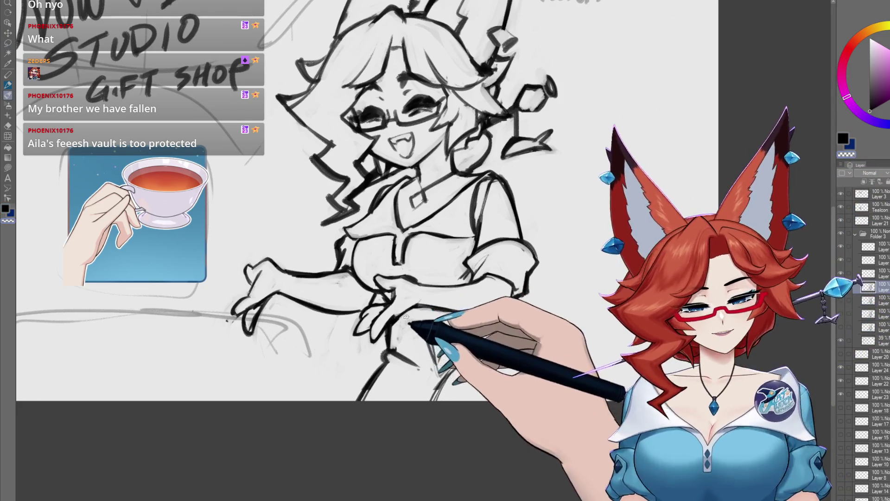
drag(418, 316, 427, 315)
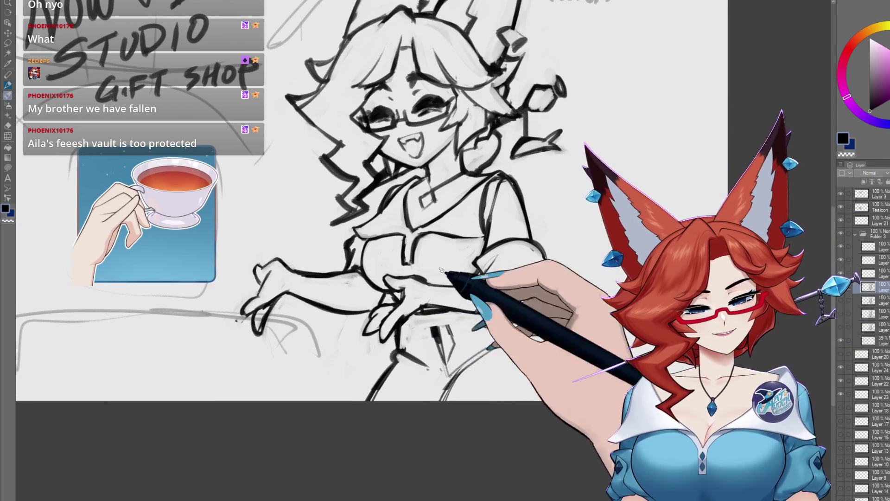
drag(441, 272, 401, 266)
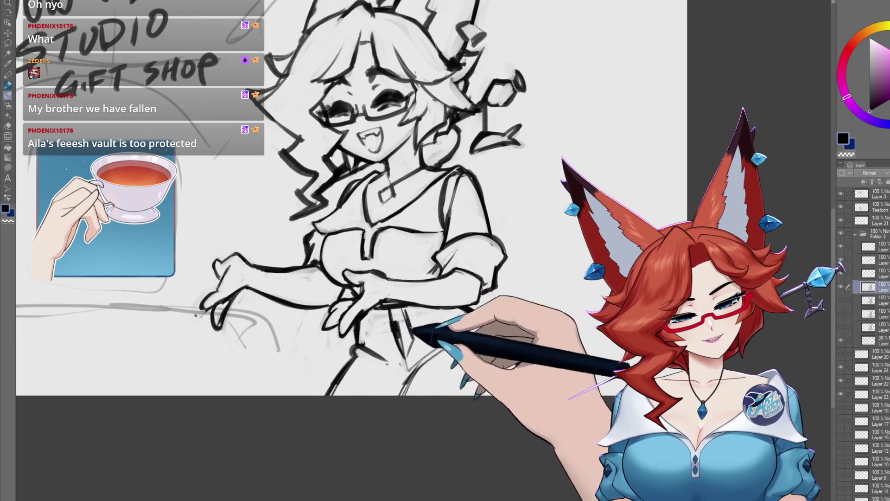
drag(377, 323, 364, 339)
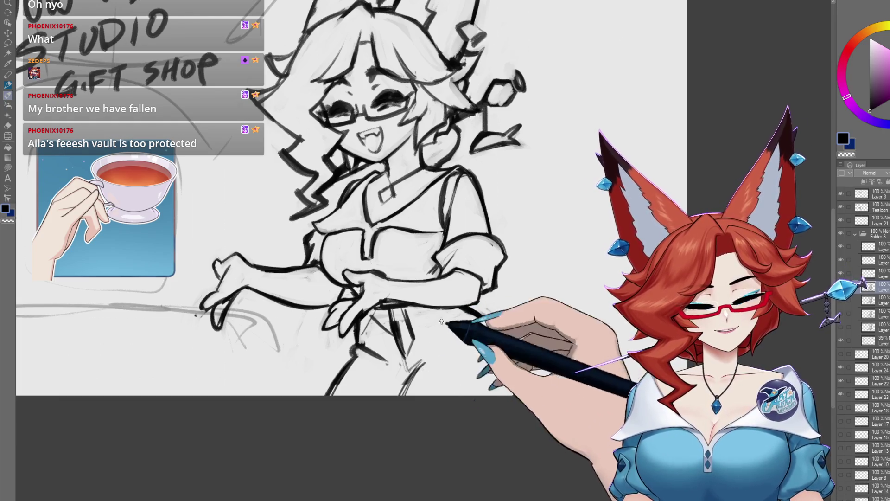
drag(479, 324, 450, 323)
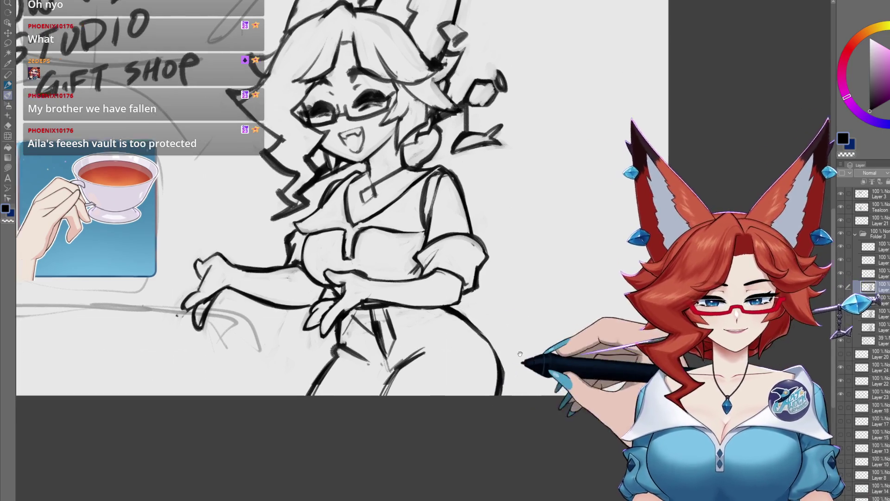
scroll(526, 359, down, 3)
scroll(544, 354, up, 2)
drag(543, 353, 541, 360)
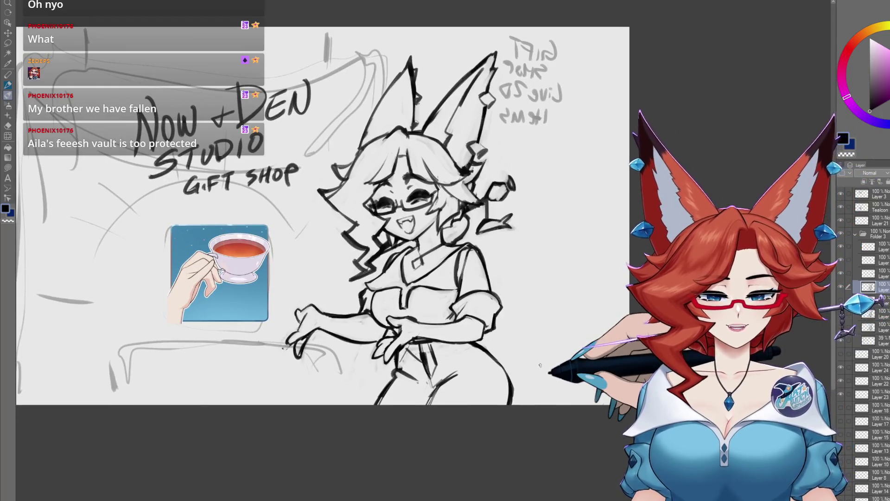